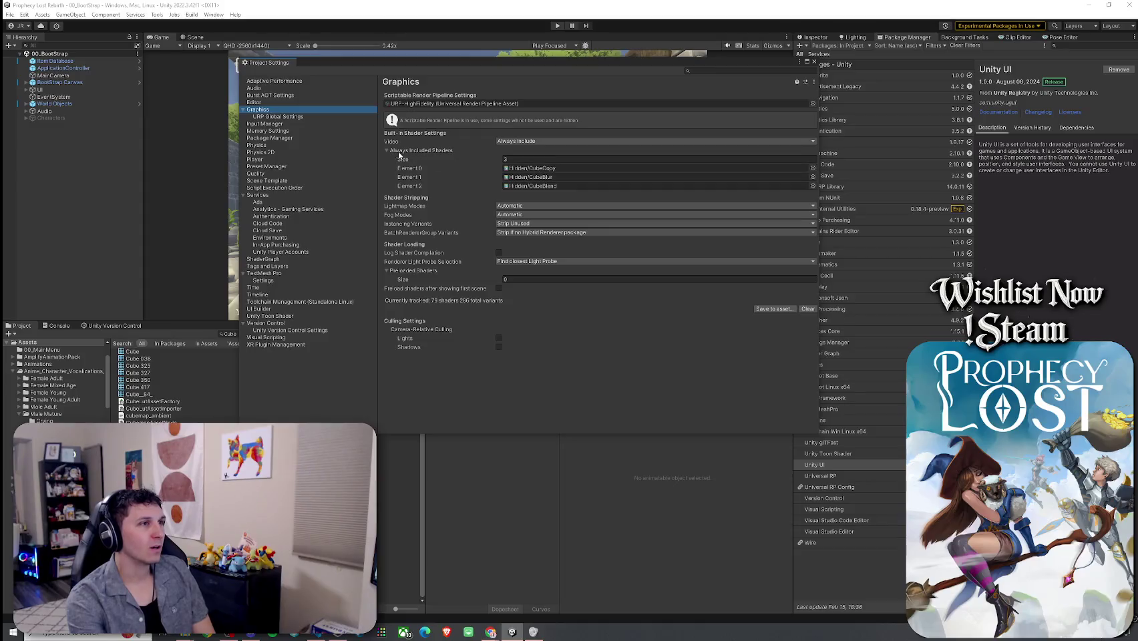
- Inspect the CubeBlur and CubeBlend shader entries and BatchRendererGroup stripping options, then close Project Settings
{"action": "left_click", "coordinate": [554, 178]}
{"action": "left_click", "coordinate": [546, 185]}
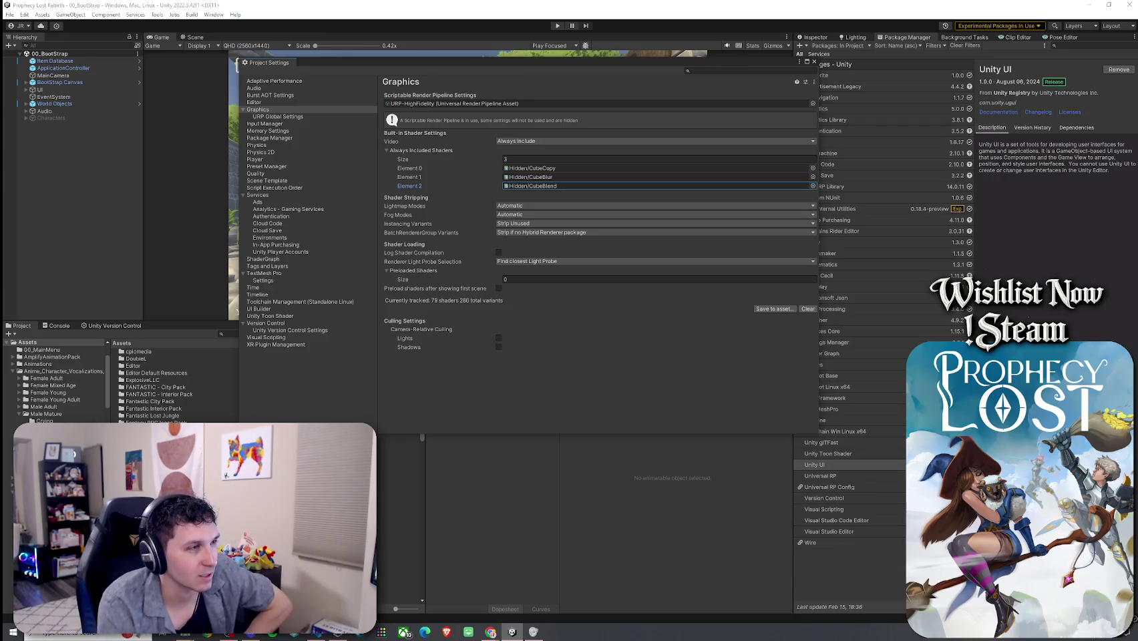
{"action": "left_click", "coordinate": [545, 233]}
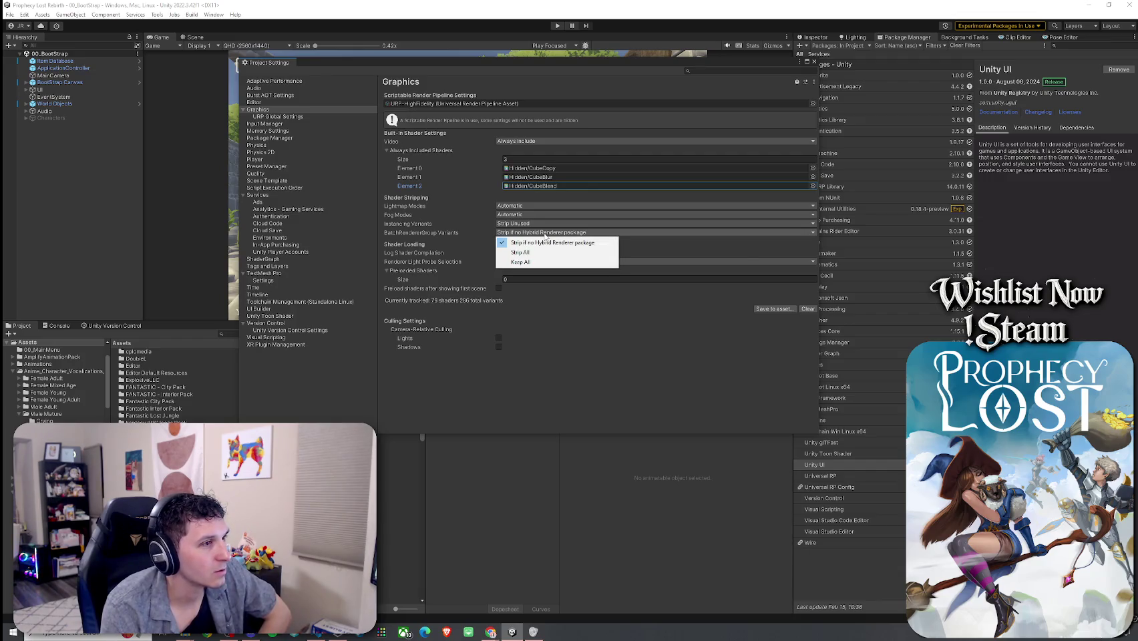
{"action": "left_click", "coordinate": [465, 238]}
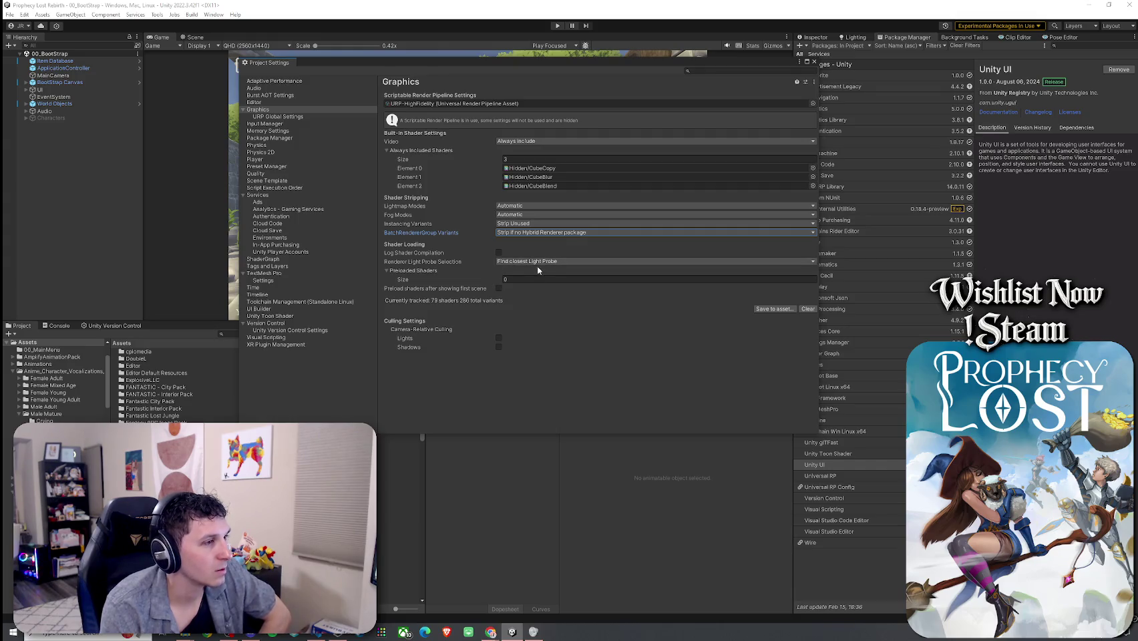
{"action": "left_click", "coordinate": [814, 61]}
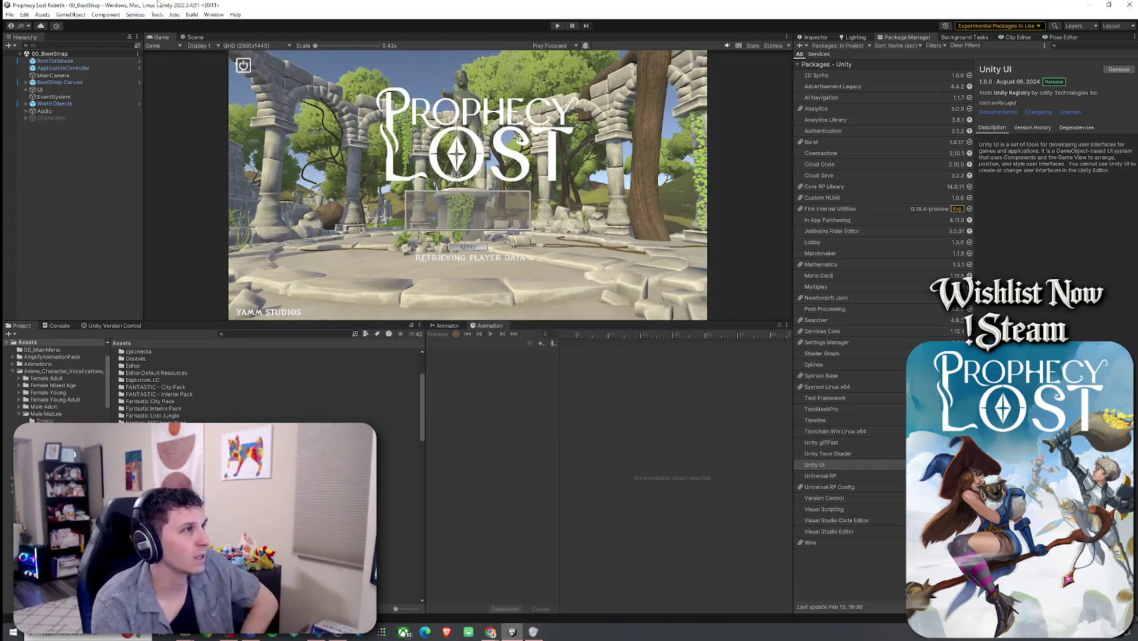
- Search the project assets for 'server build' and select ServerBuildPipeline
{"action": "left_click", "coordinate": [244, 334]}
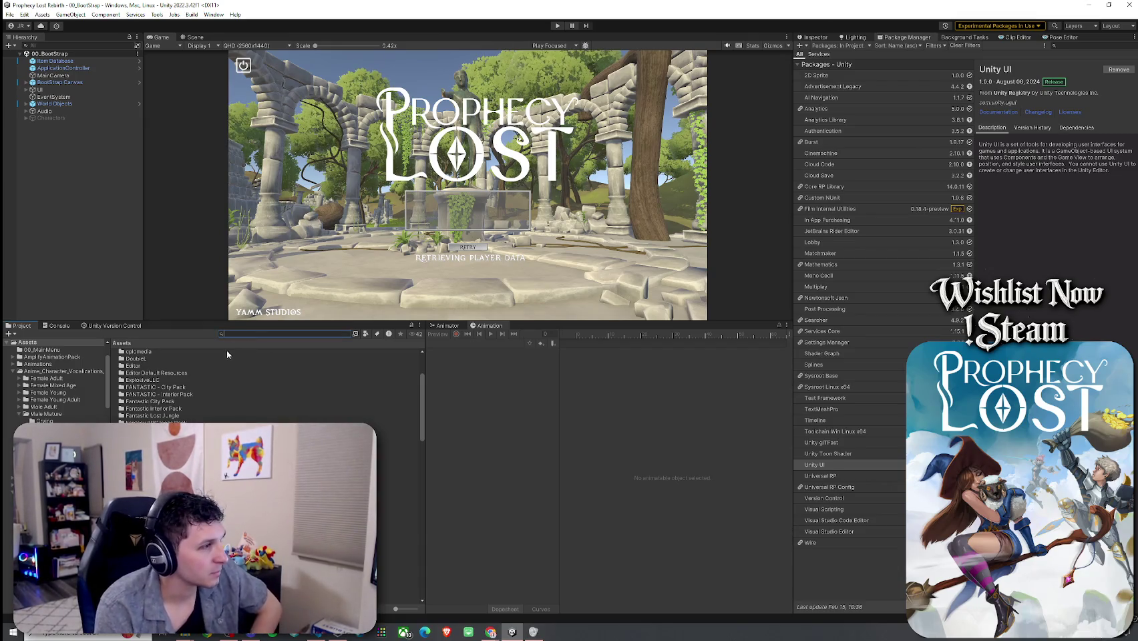
{"action": "type", "text": "build"}
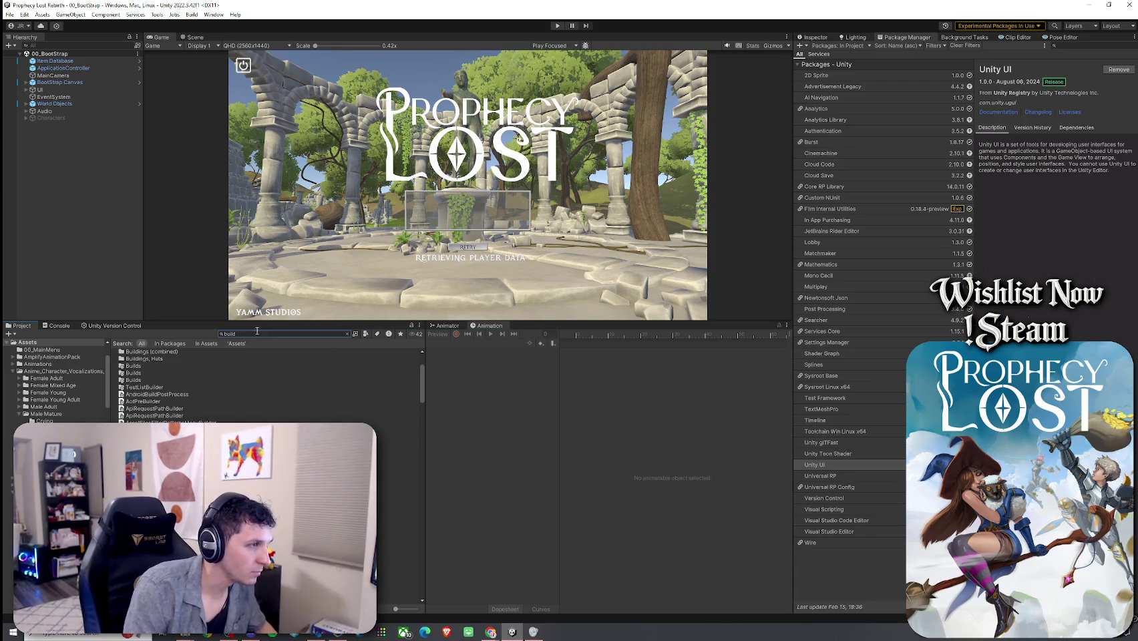
{"action": "key", "text": "BackSpace"}
{"action": "key", "text": "BackSpace"}
{"action": "key", "text": "BackSpace"}
{"action": "type", "text": "server build"}
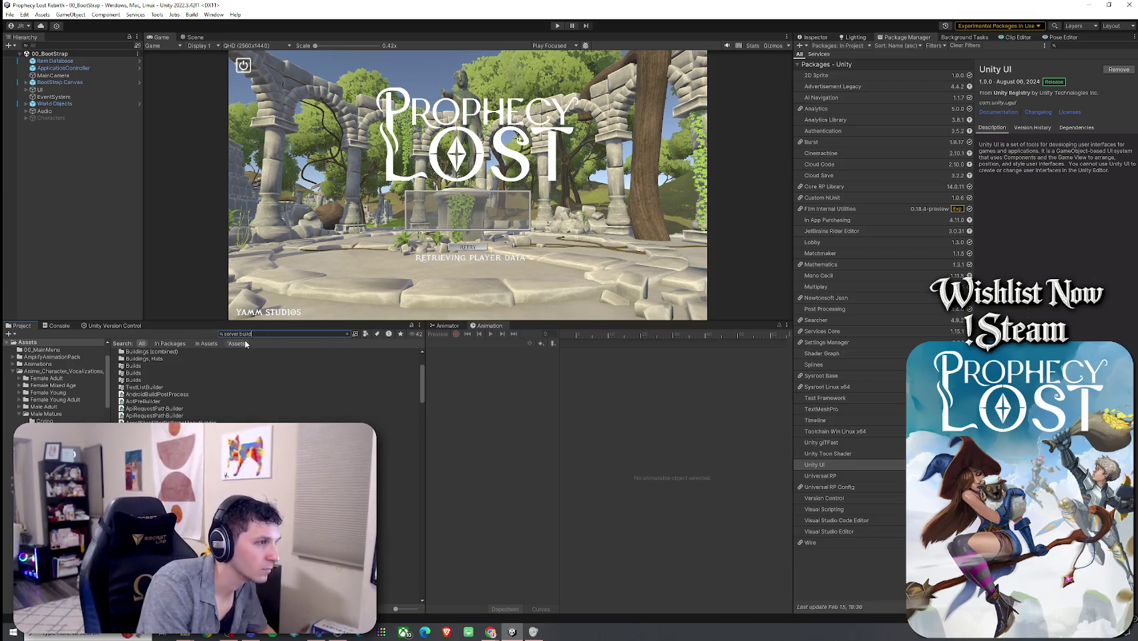
{"action": "left_click", "coordinate": [212, 360]}
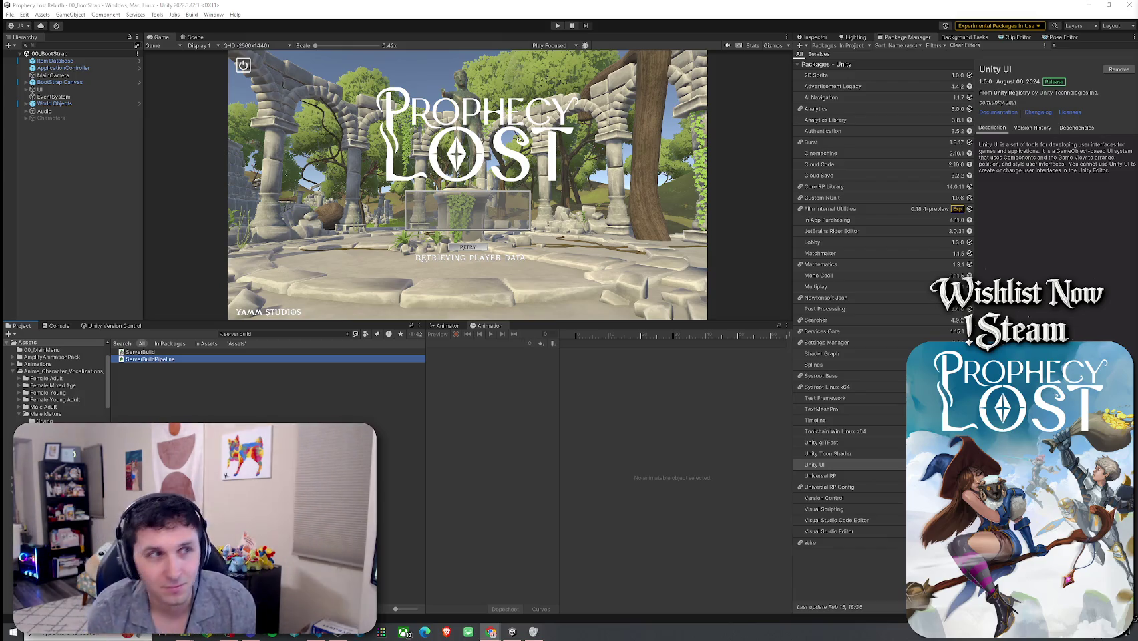
{"action": "double_click", "coordinate": [164, 38]}
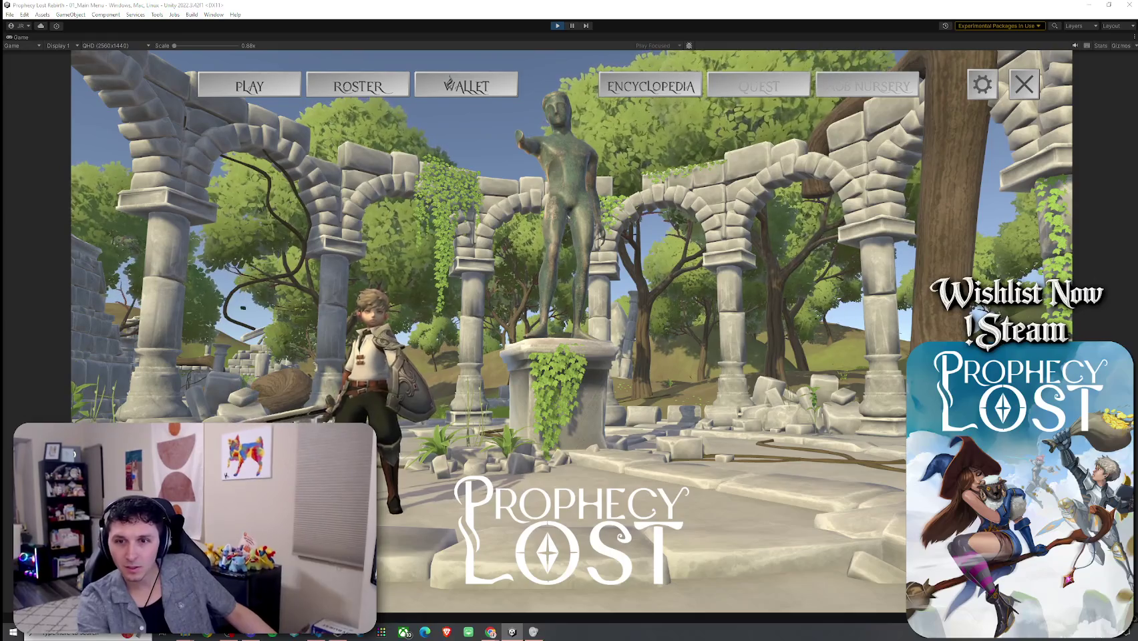
- View the Witch, Ranger and Warrior classes in the game's roster, then go to the destination map
{"action": "key", "text": "super"}
{"action": "key", "text": "Escape"}
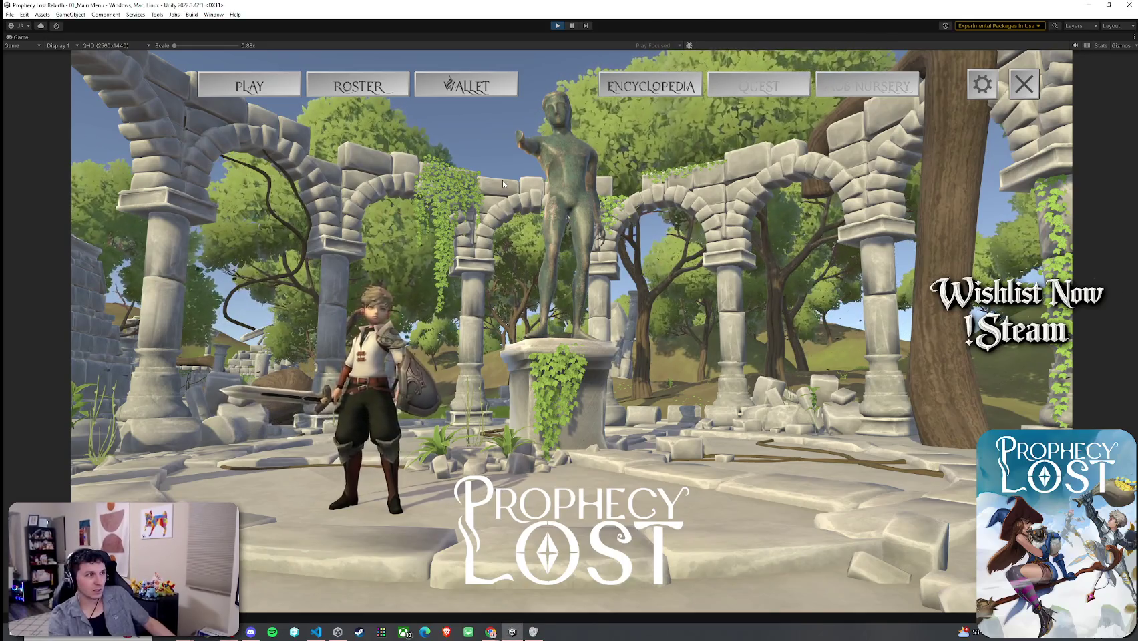
{"action": "left_click", "coordinate": [358, 86]}
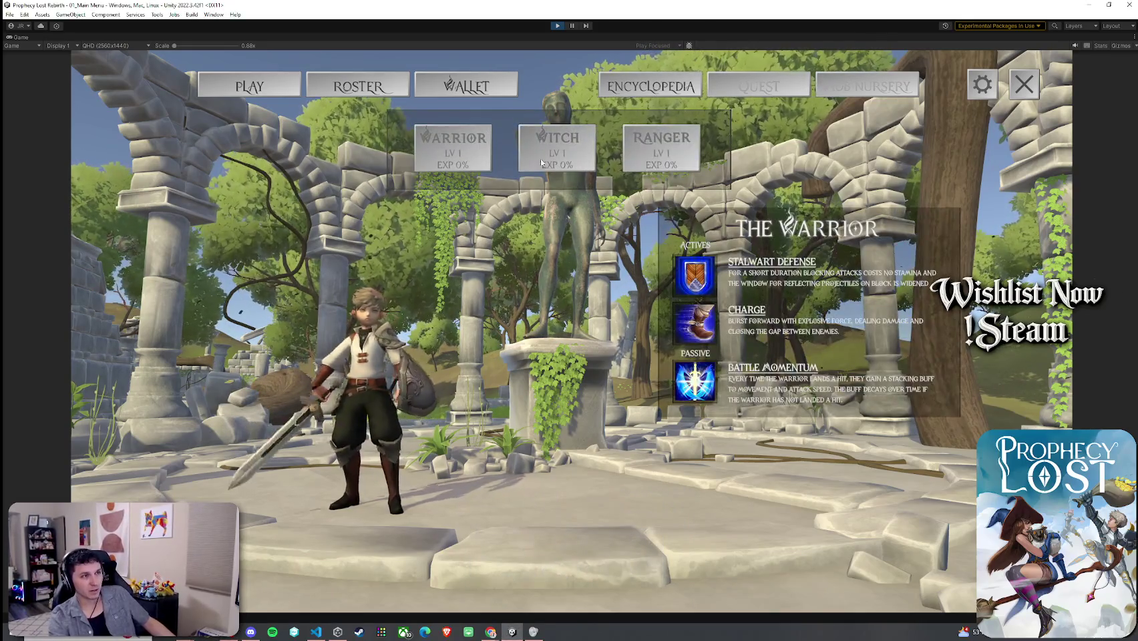
{"action": "left_click", "coordinate": [557, 151]}
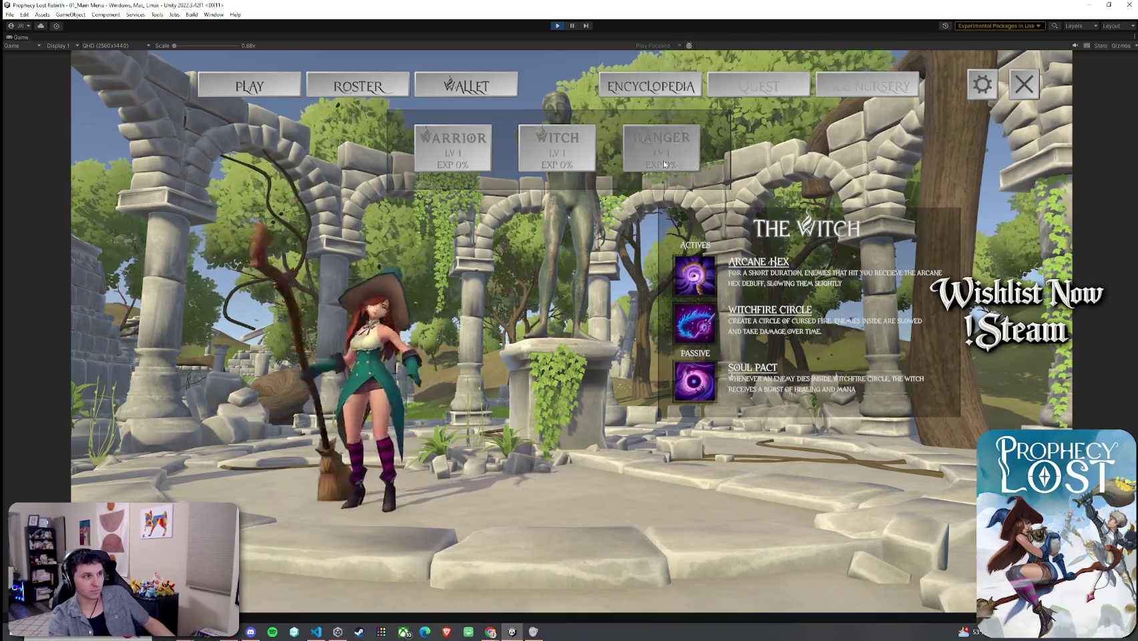
{"action": "left_click", "coordinate": [659, 166]}
{"action": "left_click", "coordinate": [470, 165]}
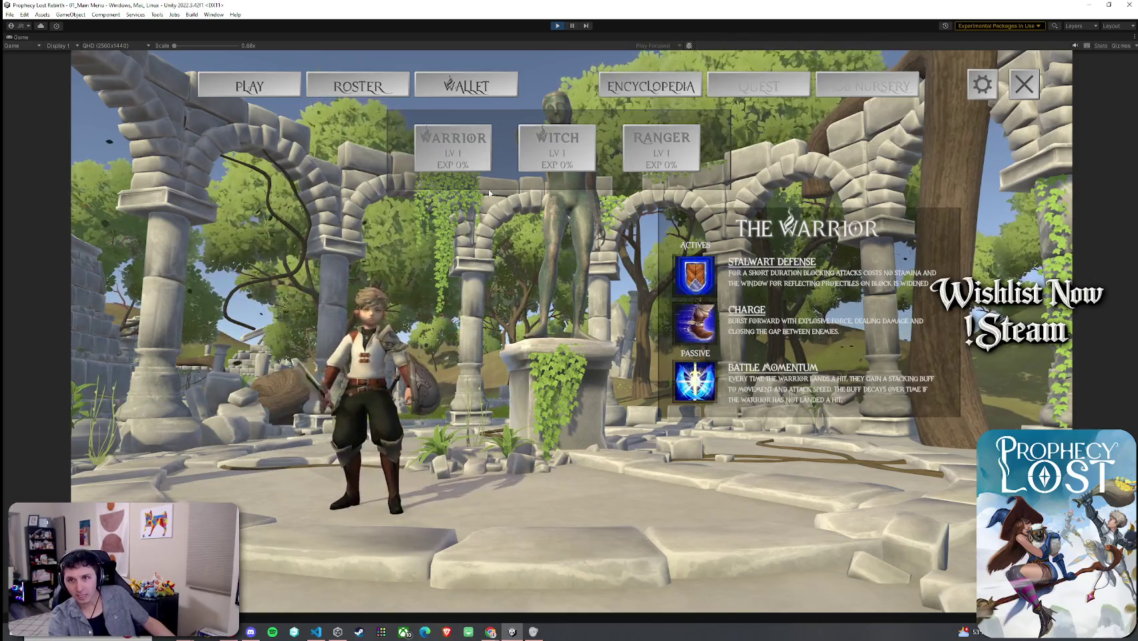
{"action": "left_click", "coordinate": [249, 86]}
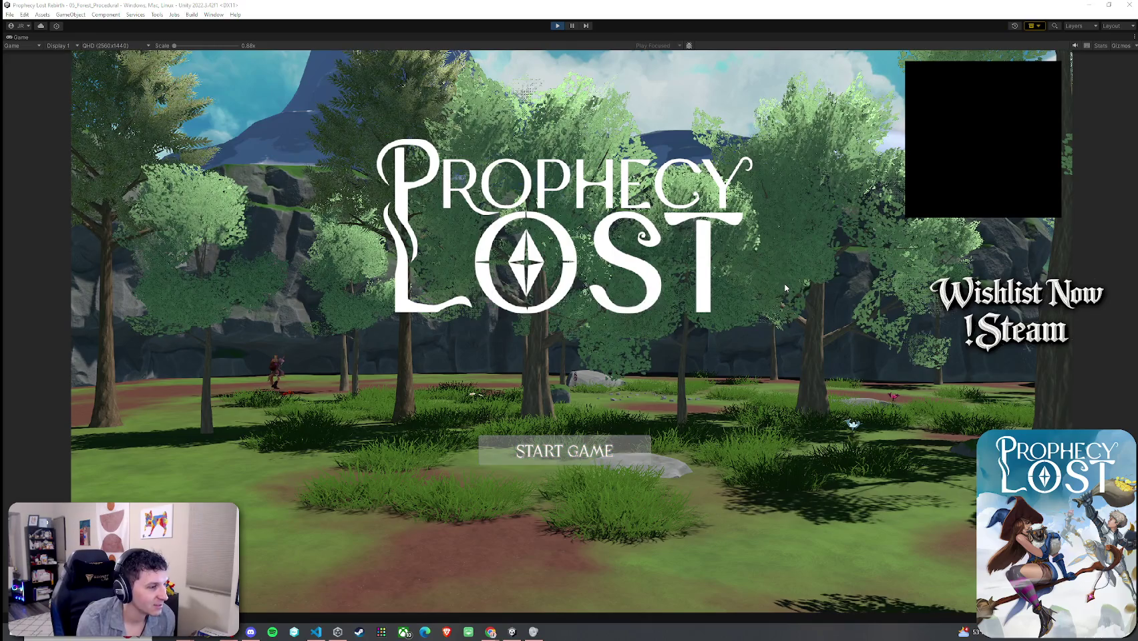
- Start the forest game, then exit Play mode back to the 00_BootStrap title screen
{"action": "left_click", "coordinate": [622, 453]}
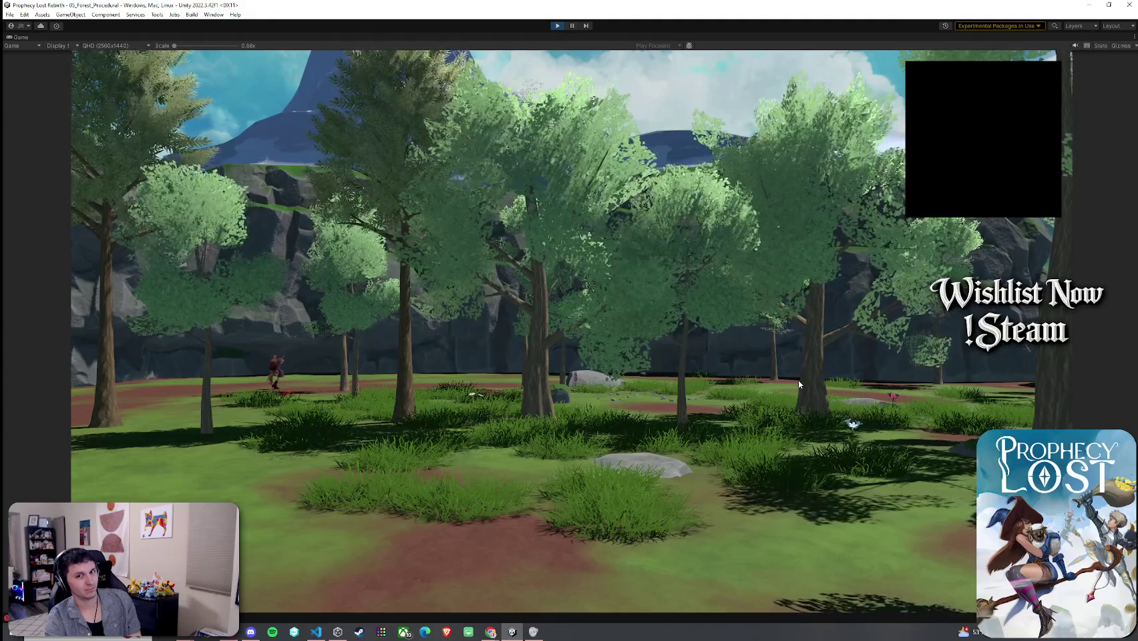
{"action": "key", "text": "super"}
{"action": "left_click", "coordinate": [295, 140]}
{"action": "key", "text": "ctrl+p"}
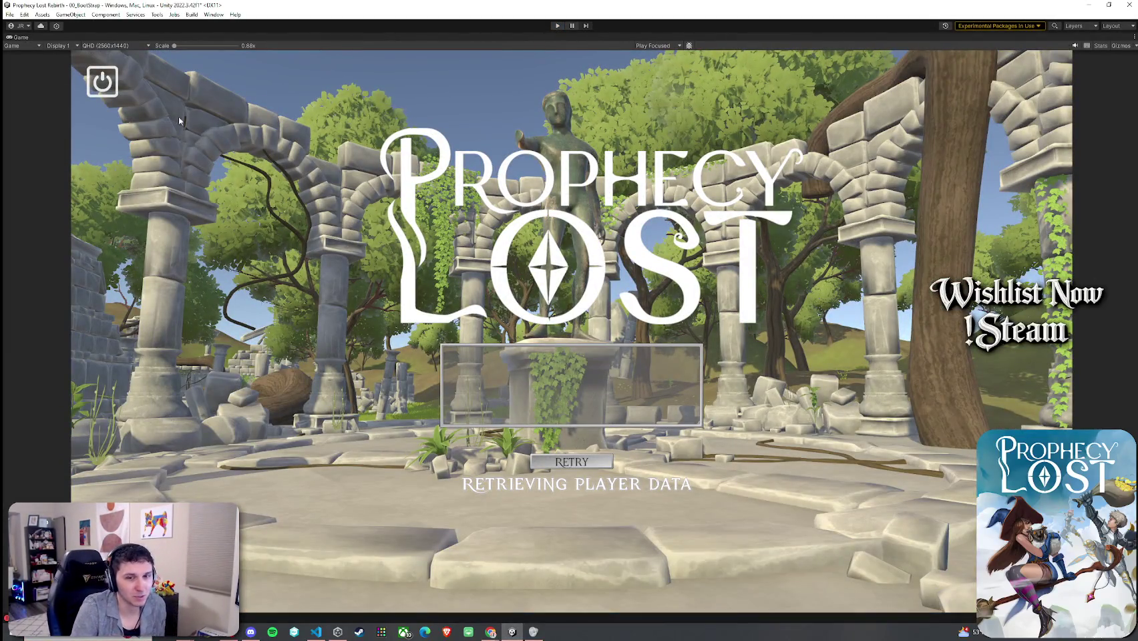
- Click the boot screen in the Game view while the editor turns busy
{"action": "left_click", "coordinate": [167, 159]}
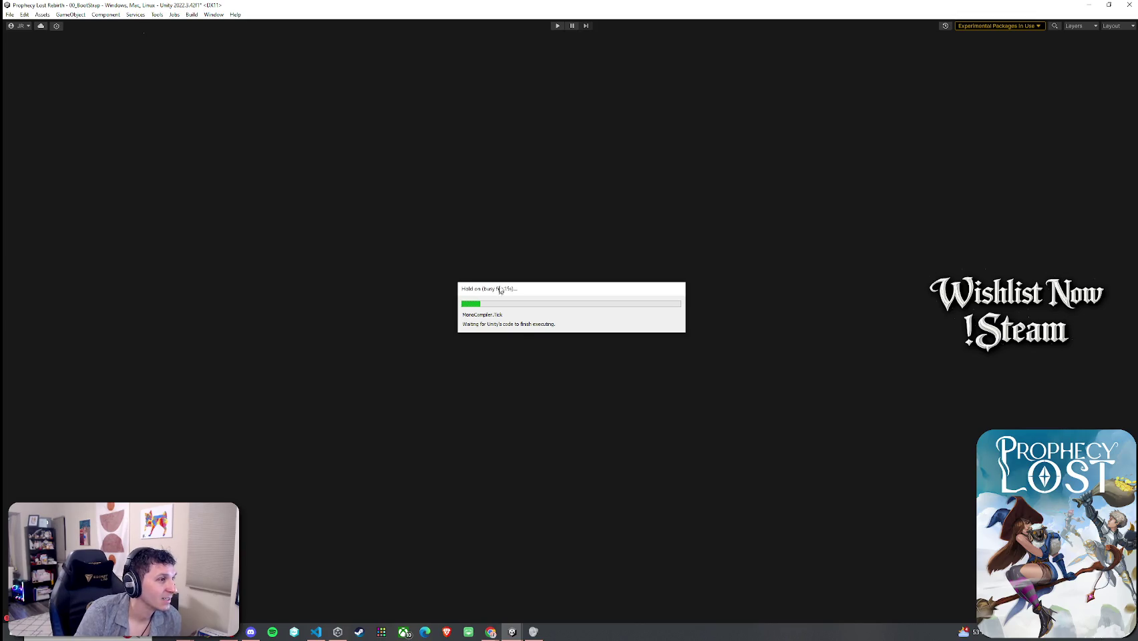
- Move the Hold on notice aside and switch to the Wordle browser window
{"action": "left_click_drag", "start_coordinate": [501, 292], "coordinate": [516, 268]}
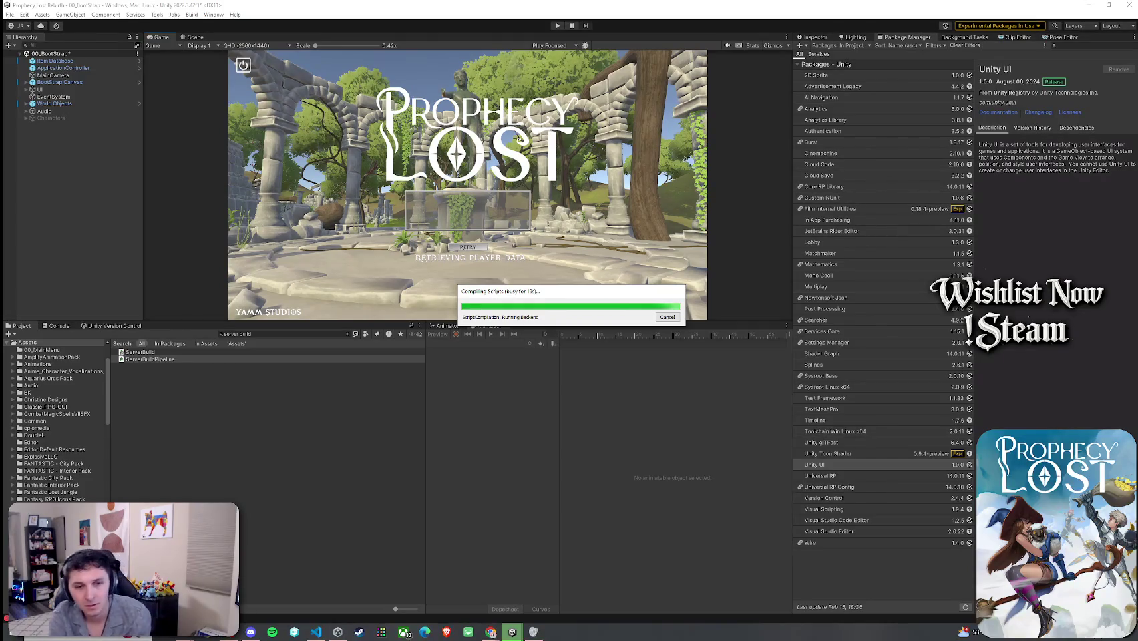
{"action": "key", "text": "alt+Tab"}
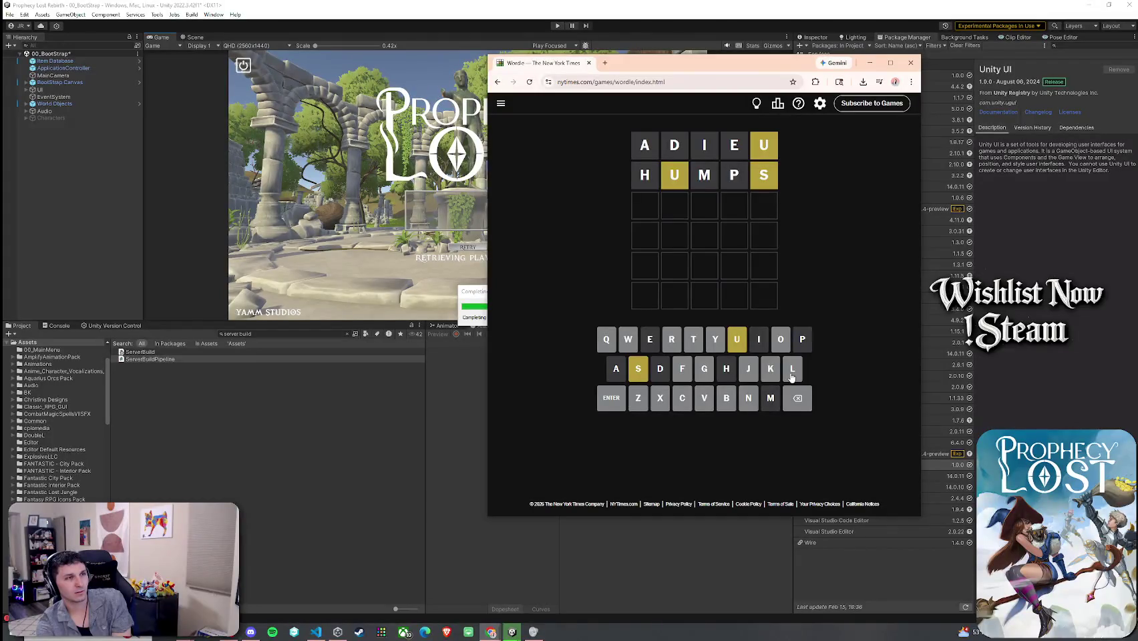
- Enter S, L and U as the first letters of the third Wordle guess
{"action": "left_click", "coordinate": [640, 373]}
{"action": "left_click", "coordinate": [786, 377]}
{"action": "left_click", "coordinate": [738, 349]}
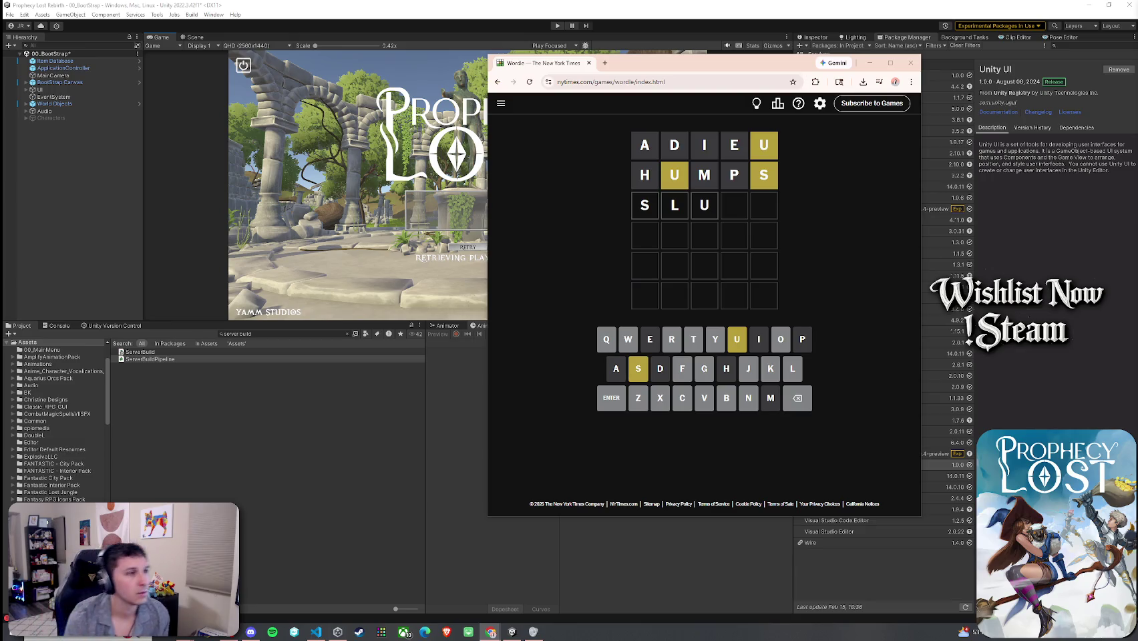
- Complete and submit the third guess SLUTS, then enter S to begin row four
{"action": "type", "text": "ts"}
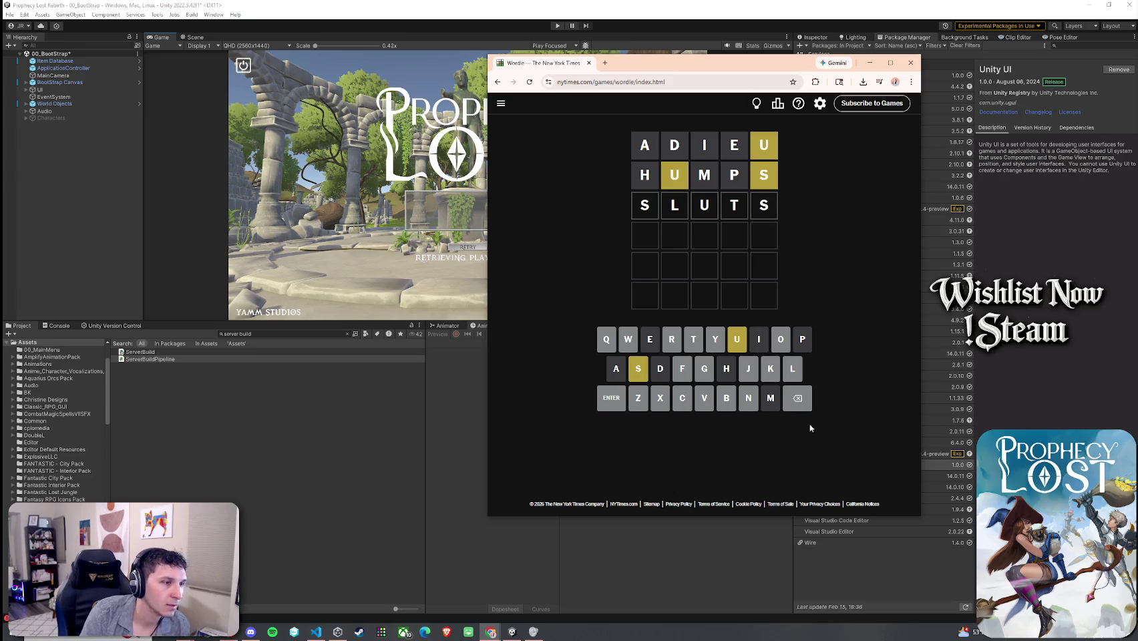
{"action": "left_click", "coordinate": [609, 404]}
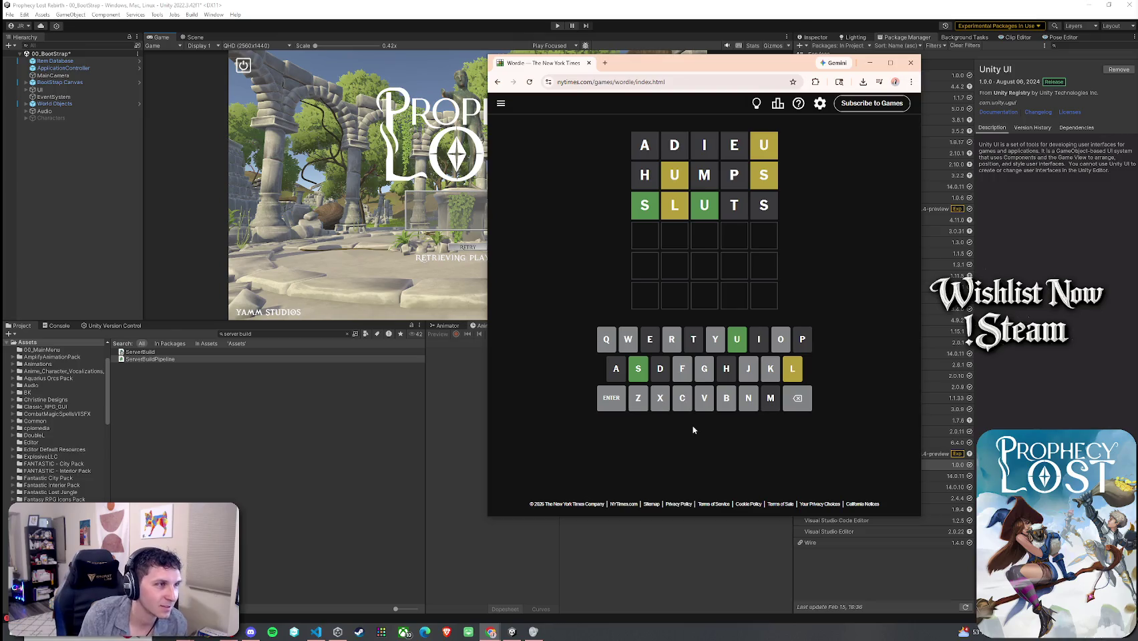
{"action": "left_click", "coordinate": [638, 372]}
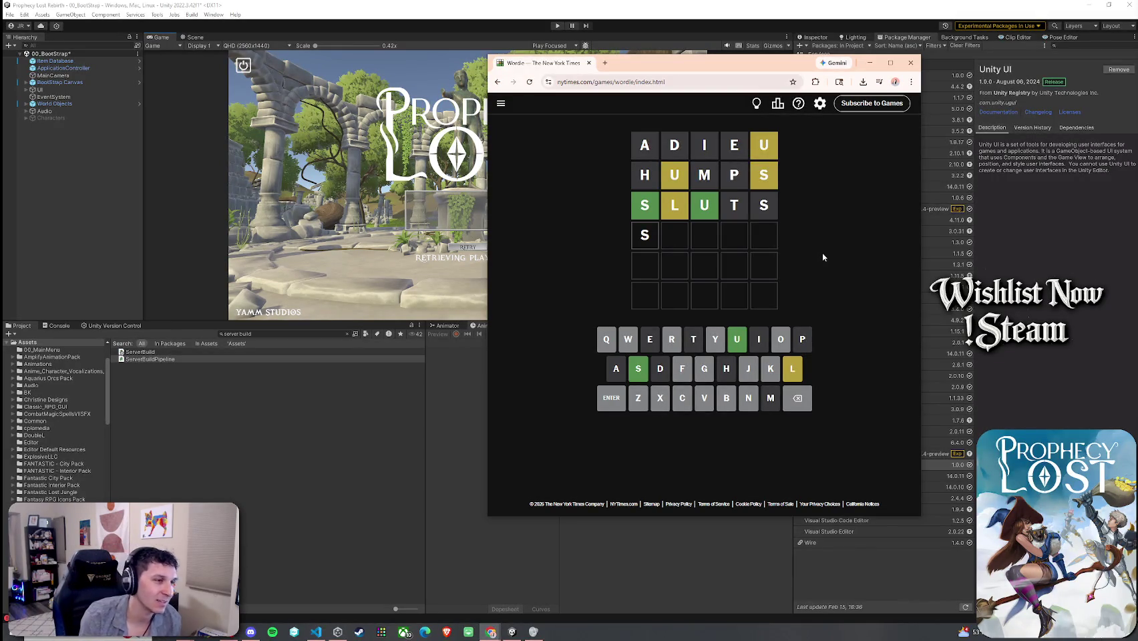
- Add O, U, N to the fourth guess, delete two letters, then open Unity's Project Settings
{"action": "left_click", "coordinate": [783, 346]}
{"action": "left_click", "coordinate": [738, 347]}
{"action": "left_click", "coordinate": [748, 397]}
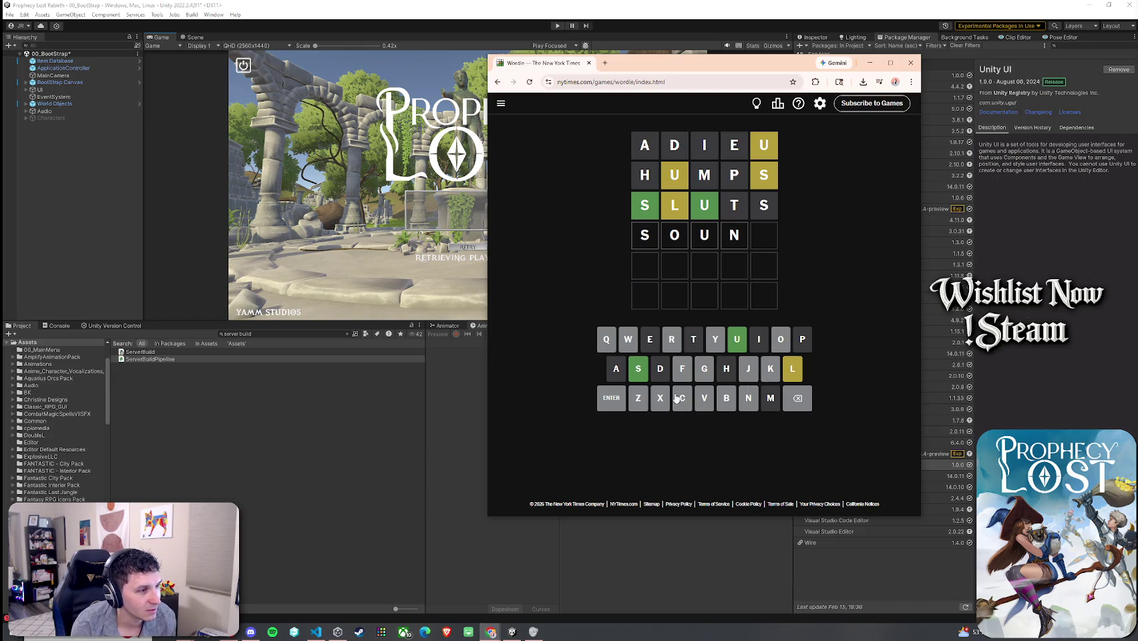
{"action": "left_click", "coordinate": [804, 408]}
{"action": "left_click", "coordinate": [804, 408]}
{"action": "left_click", "coordinate": [804, 408]}
{"action": "left_click", "coordinate": [804, 407]}
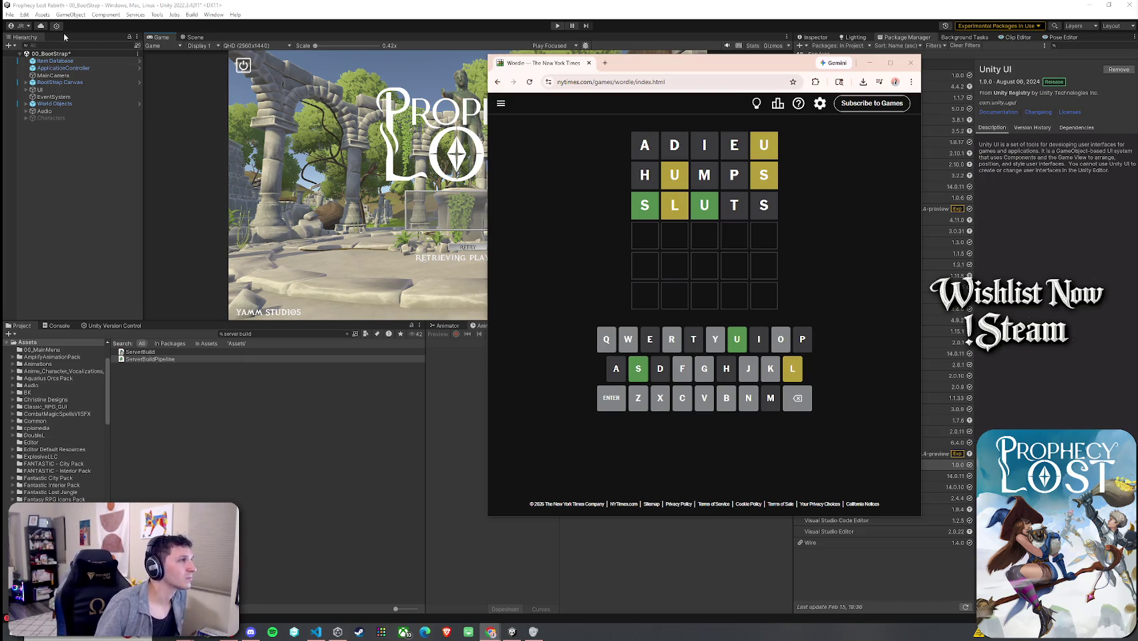
{"action": "left_click", "coordinate": [24, 14]}
{"action": "left_click", "coordinate": [67, 318]}
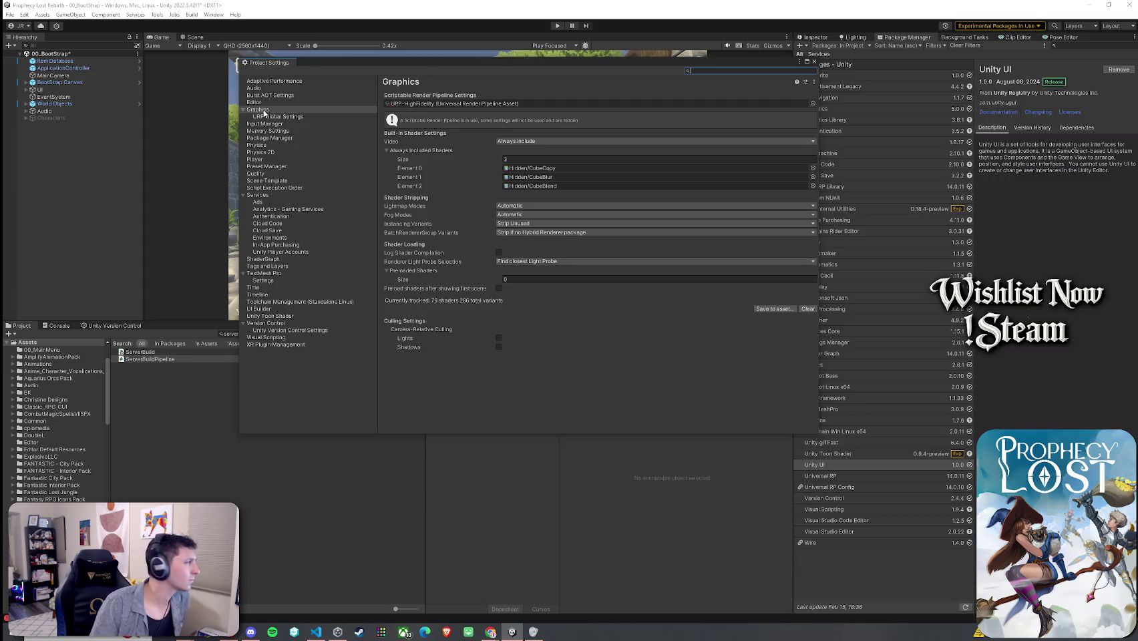
- View the Quality settings, close Project Settings, and save the 00_BootStrap scene via File > Save
{"action": "left_click", "coordinate": [270, 174]}
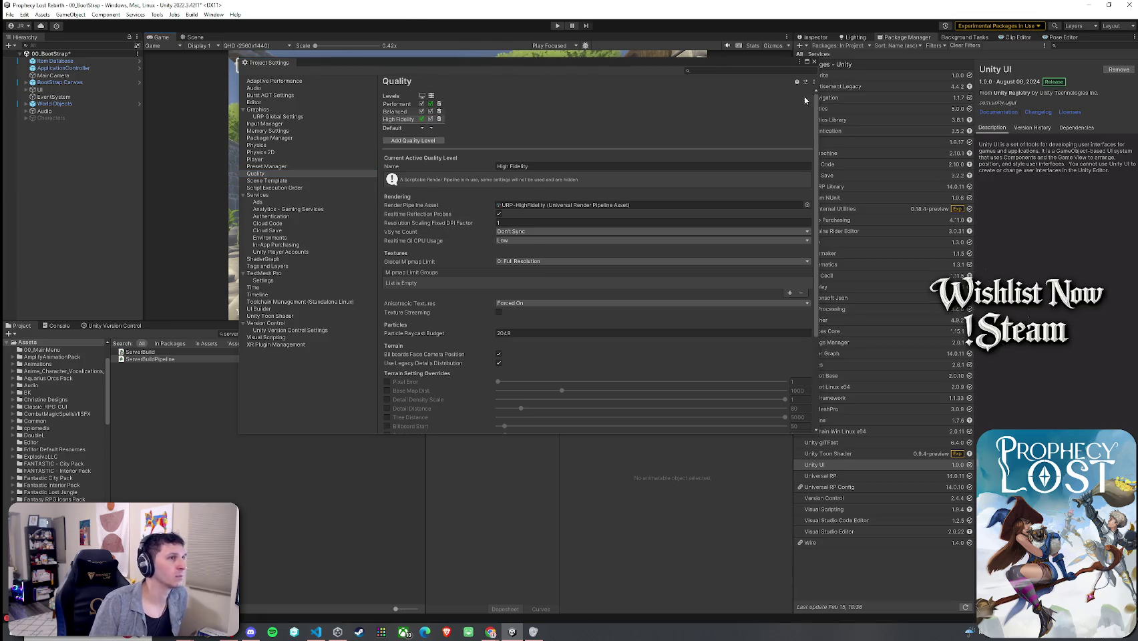
{"action": "left_click", "coordinate": [814, 62]}
{"action": "left_click", "coordinate": [10, 14]}
{"action": "left_click", "coordinate": [27, 57]}
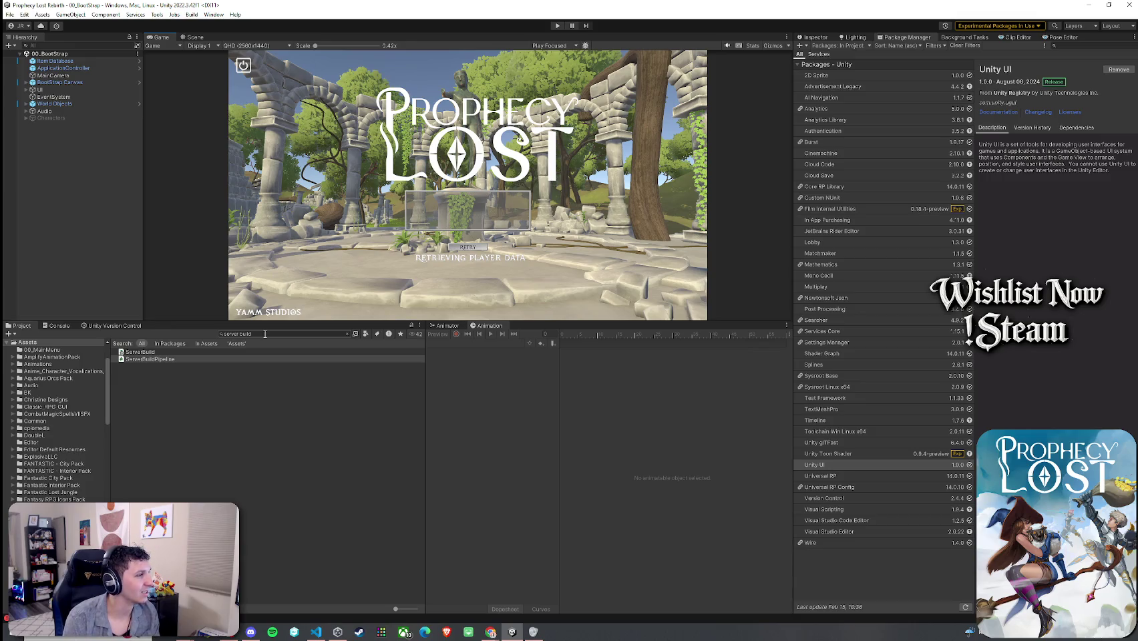
- Search the project assets for 'forest pro' and open the 05_Forest_Procedural scene
{"action": "left_click", "coordinate": [264, 334]}
{"action": "key", "text": "BackSpace"}
{"action": "type", "text": "forest pro"}
{"action": "left_click", "coordinate": [216, 359]}
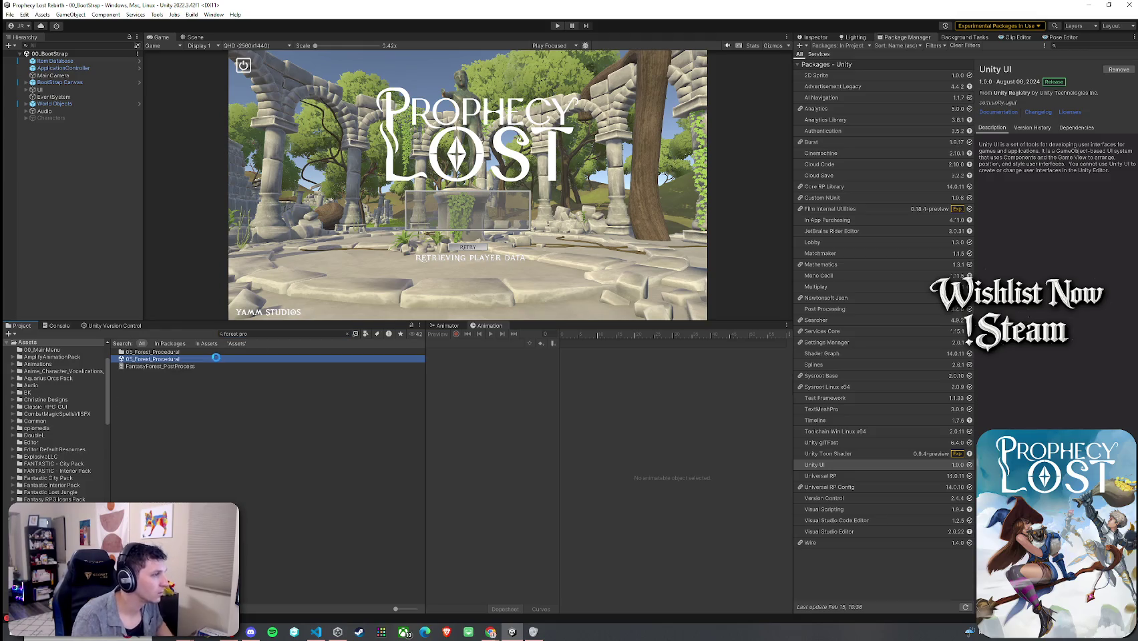
{"action": "double_click", "coordinate": [215, 359]}
- Expand UI in the Hierarchy and show UIGameMenu's components in the Inspector
{"action": "left_click", "coordinate": [26, 69]}
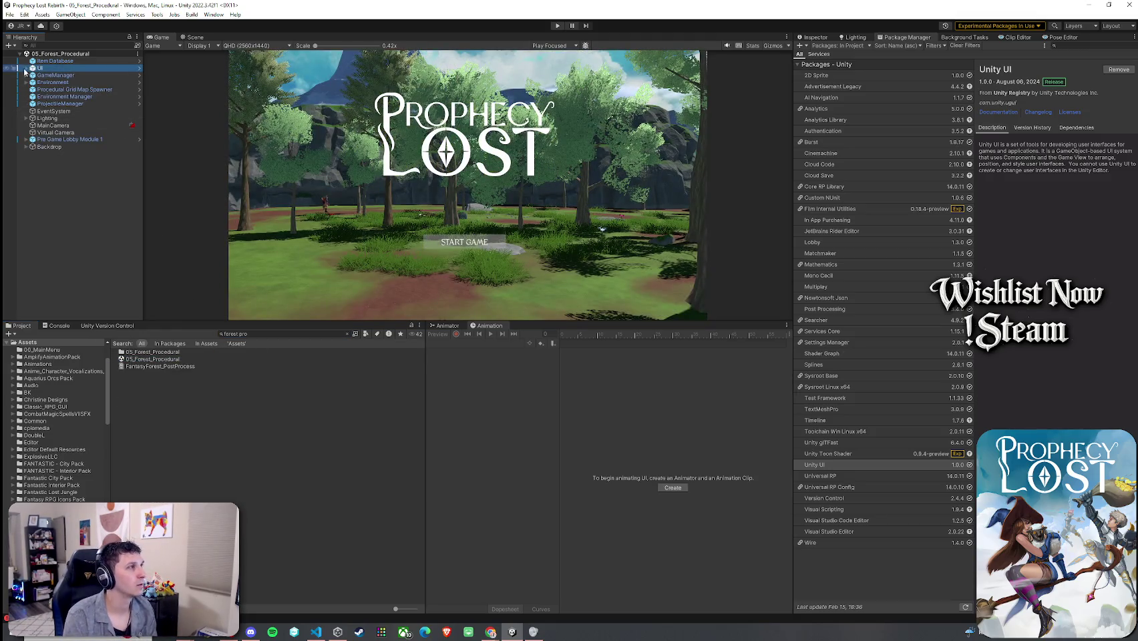
{"action": "left_click", "coordinate": [26, 68]}
{"action": "left_click", "coordinate": [40, 75]}
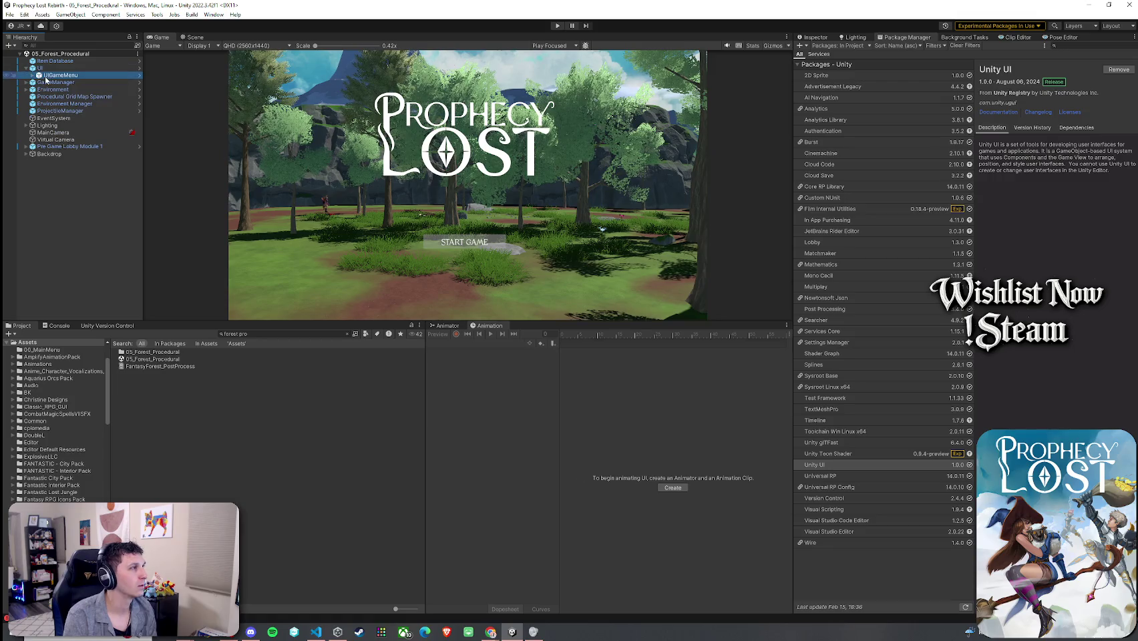
{"action": "left_click", "coordinate": [810, 37]}
{"action": "left_click", "coordinate": [968, 214]}
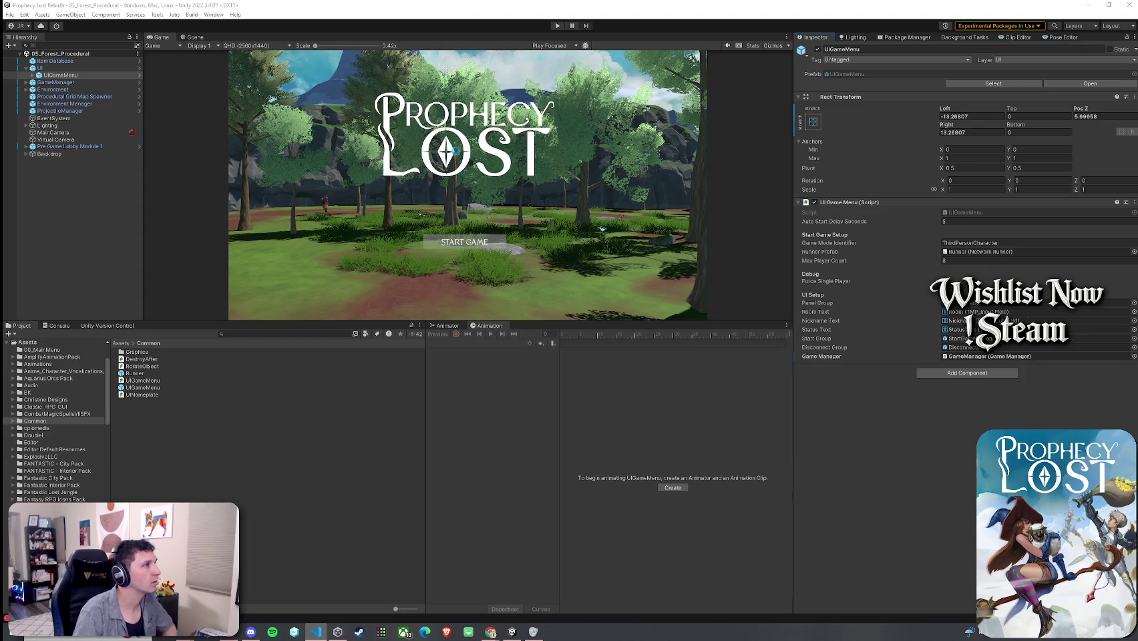
- Return to the editor so scripts recompile, then save the forest scene
{"action": "left_click", "coordinate": [591, 298]}
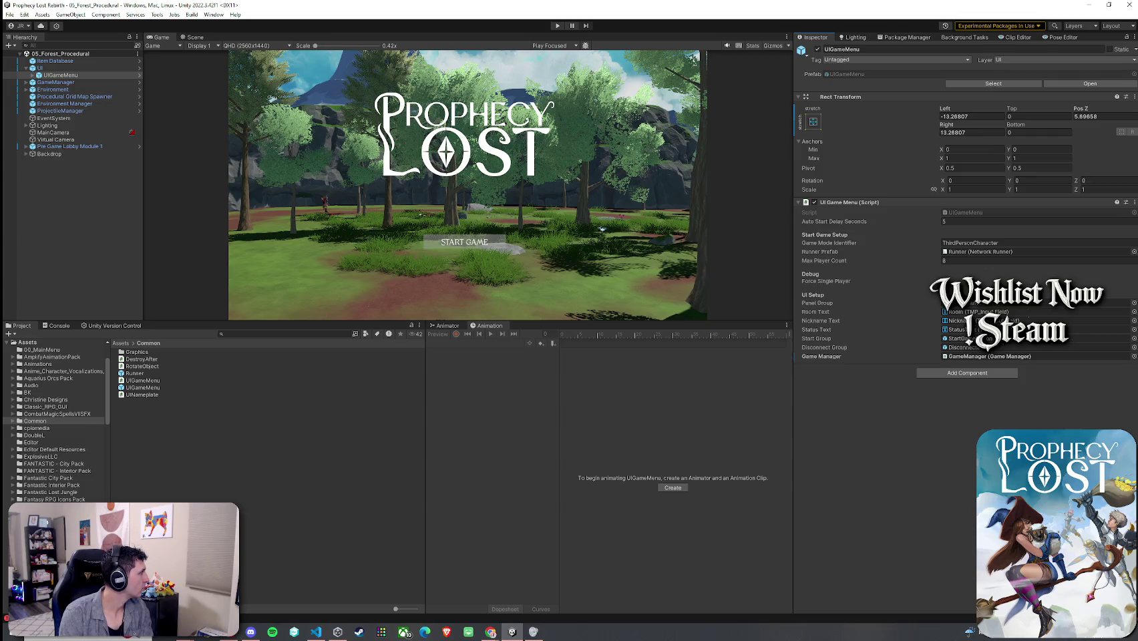
{"action": "left_click", "coordinate": [24, 14]}
{"action": "mouse_move", "coordinate": [10, 14]}
{"action": "left_click", "coordinate": [25, 57]}
- Open and close RapidIcon, then toggle Tools > Always Play From Scene 0
{"action": "left_click", "coordinate": [157, 14]}
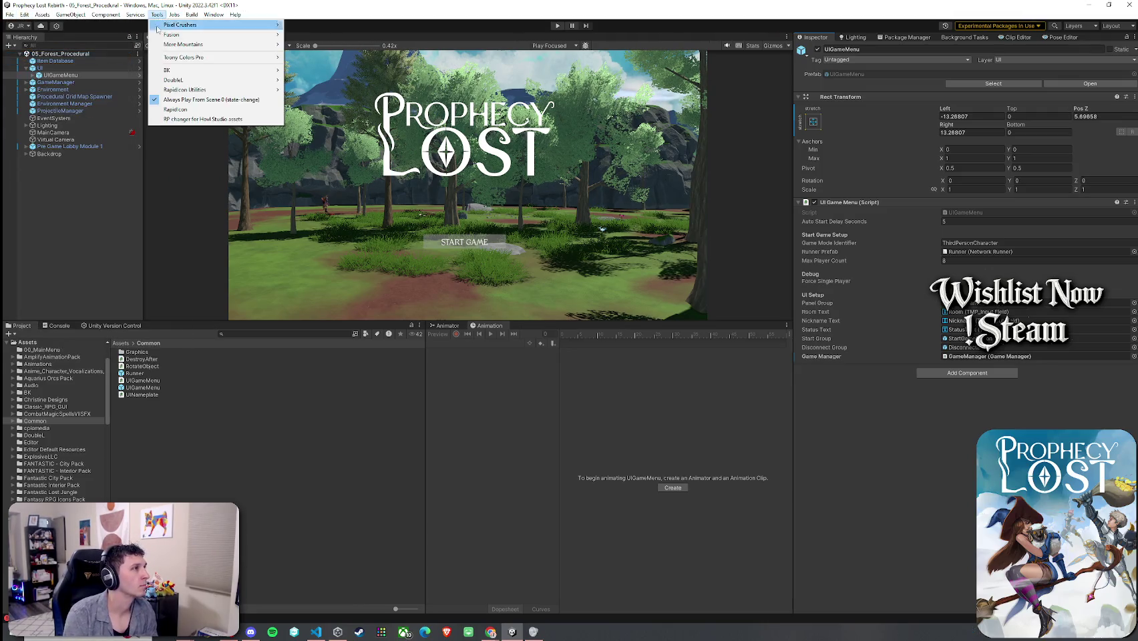
{"action": "left_click", "coordinate": [201, 104]}
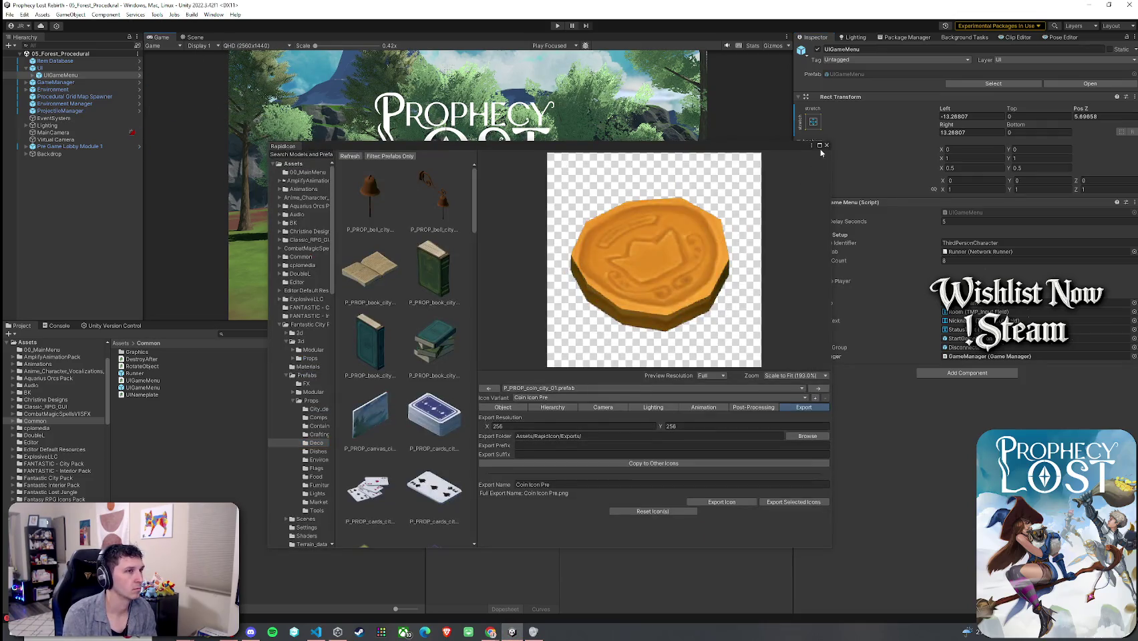
{"action": "left_click", "coordinate": [827, 145]}
{"action": "left_click", "coordinate": [157, 14]}
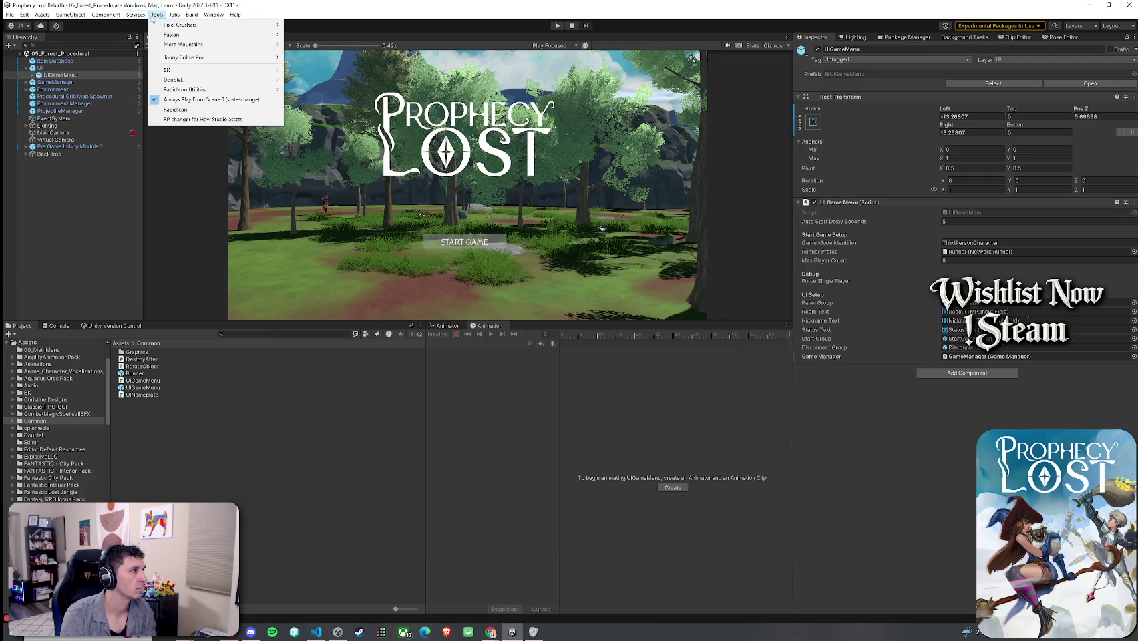
{"action": "left_click", "coordinate": [180, 99]}
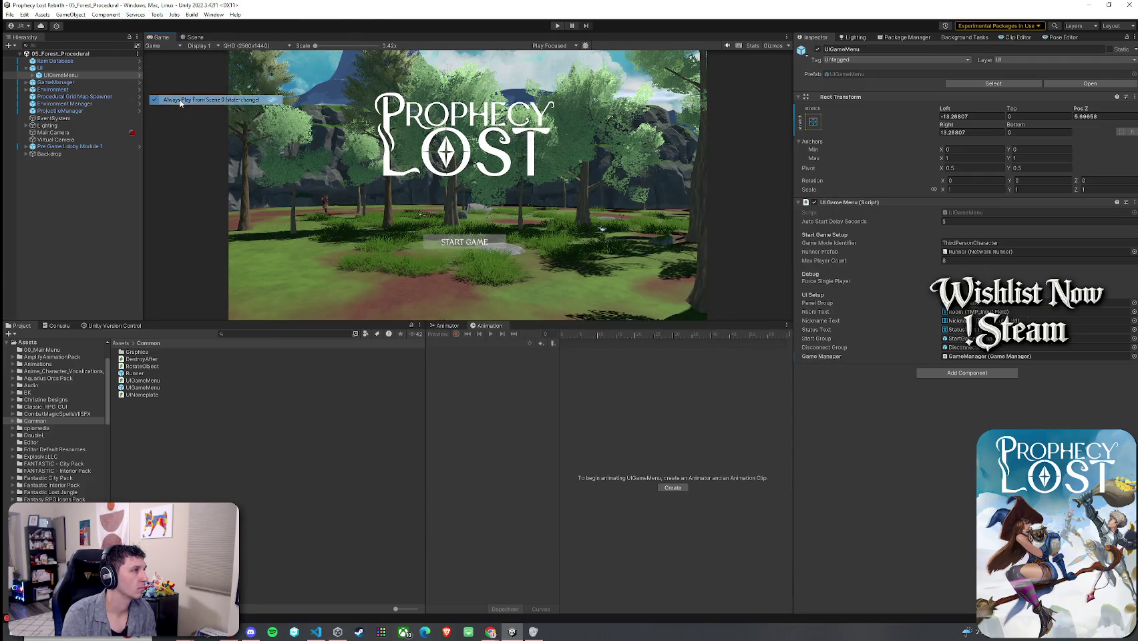
{"action": "left_click", "coordinate": [157, 14]}
{"action": "left_click", "coordinate": [176, 4]}
- Save the scene again and enter Play mode with Ctrl+P
{"action": "left_click", "coordinate": [9, 14]}
{"action": "left_click", "coordinate": [40, 60]}
{"action": "key", "text": "ctrl+p"}
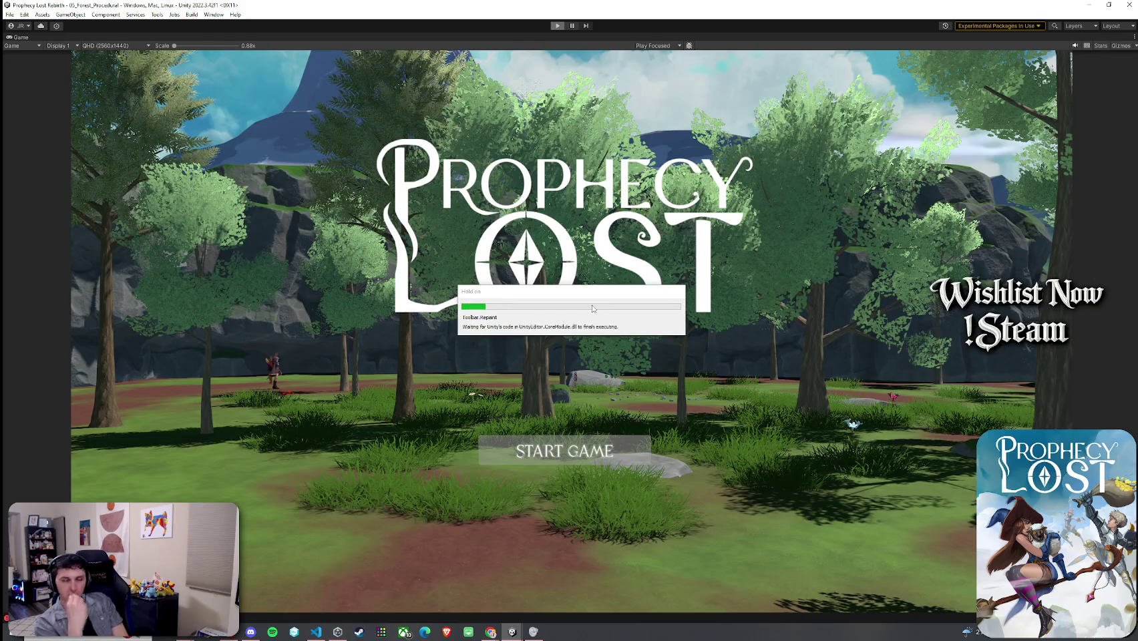
- Start the game, run to the Traveling Merchant, and open then close its shop
{"action": "left_click", "coordinate": [566, 452]}
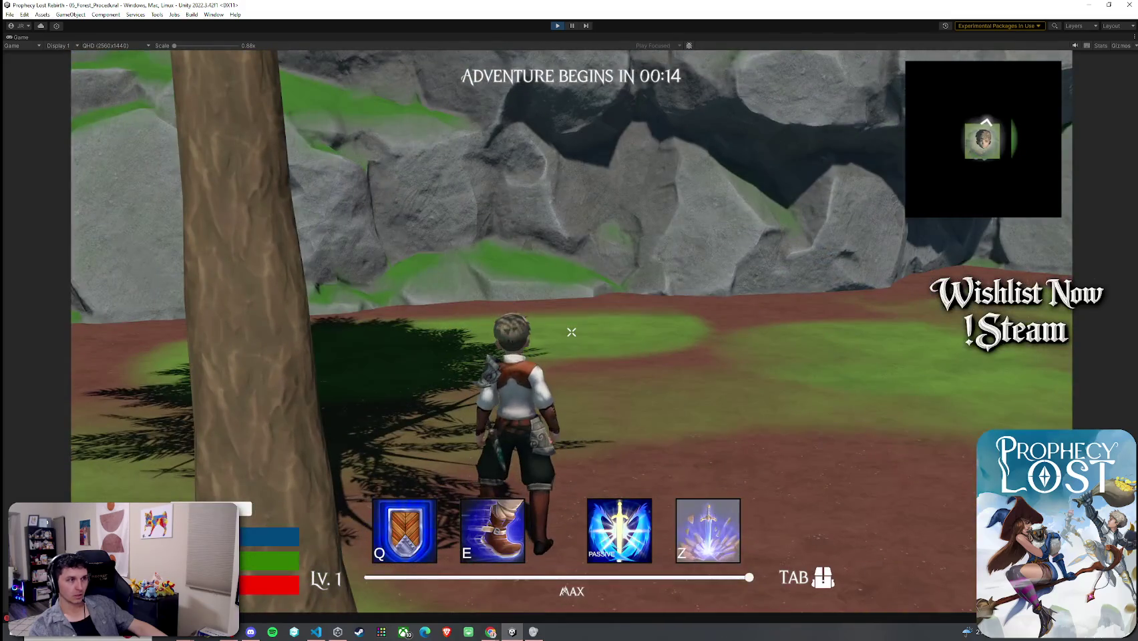
{"action": "key", "text": "w"}
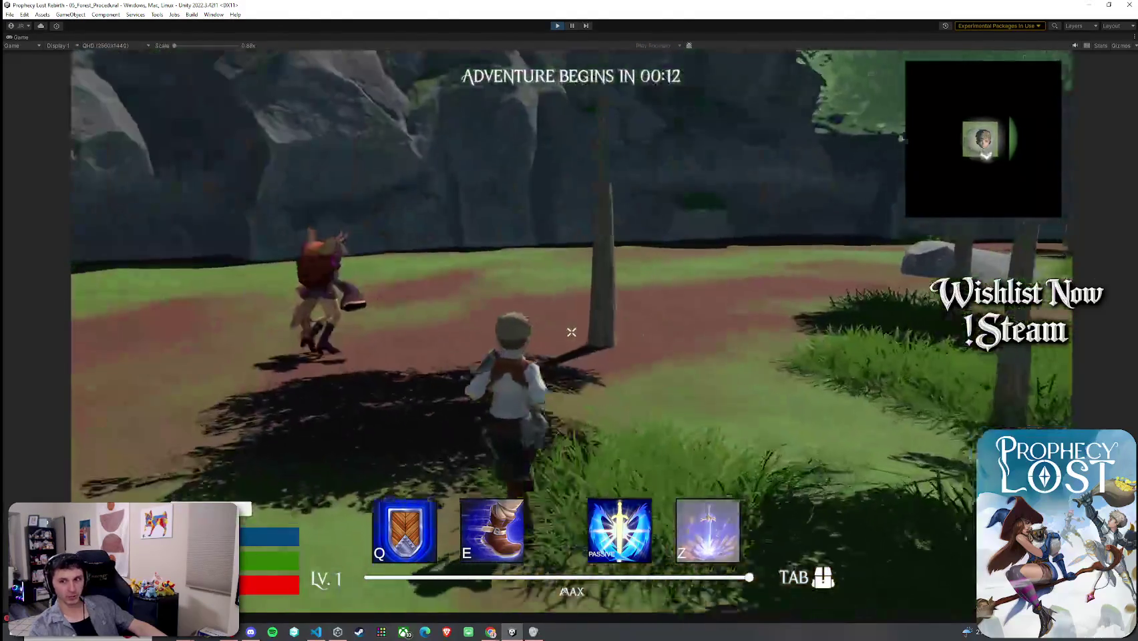
{"action": "key", "text": "f"}
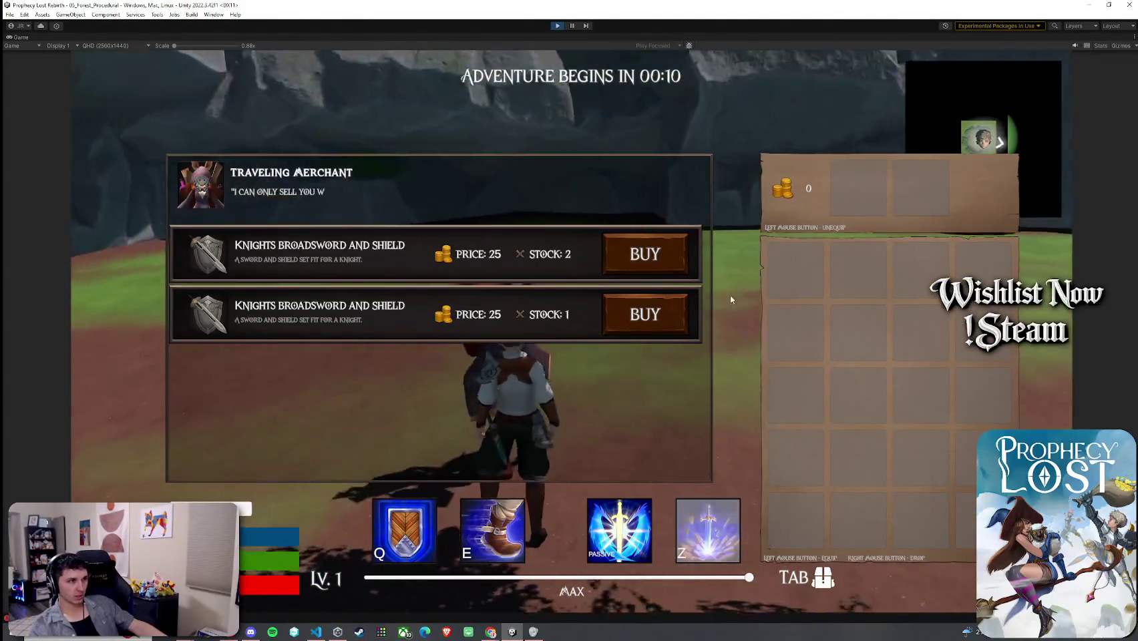
{"action": "key", "text": "Escape"}
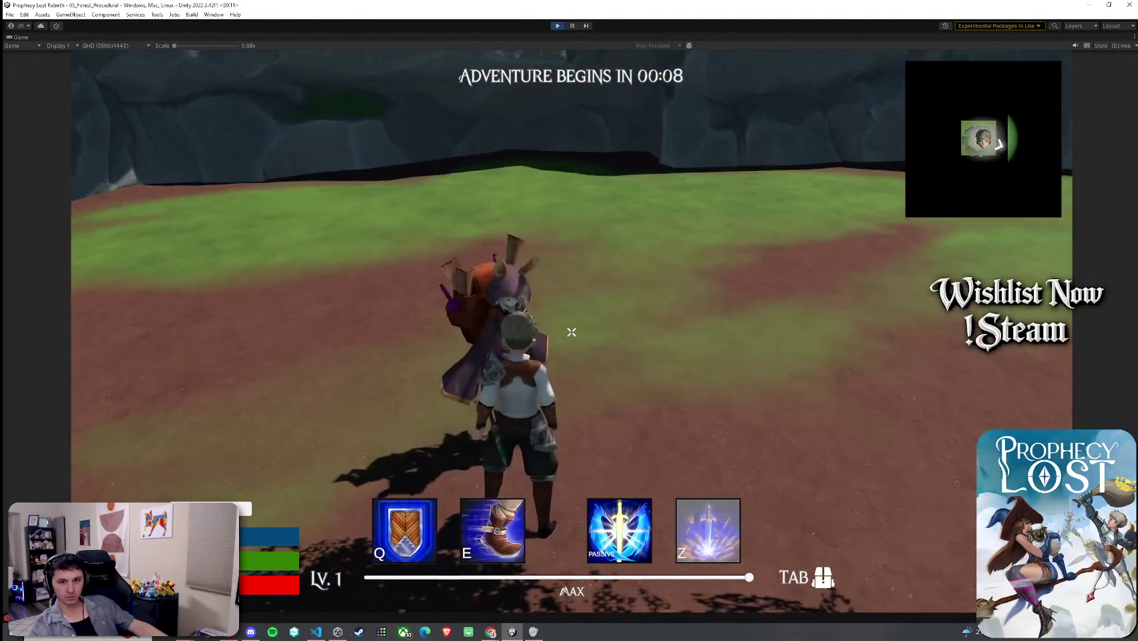
- Run and jump across the clearing and lake to the chest island
{"action": "key", "text": "w"}
{"action": "key", "text": "w"}
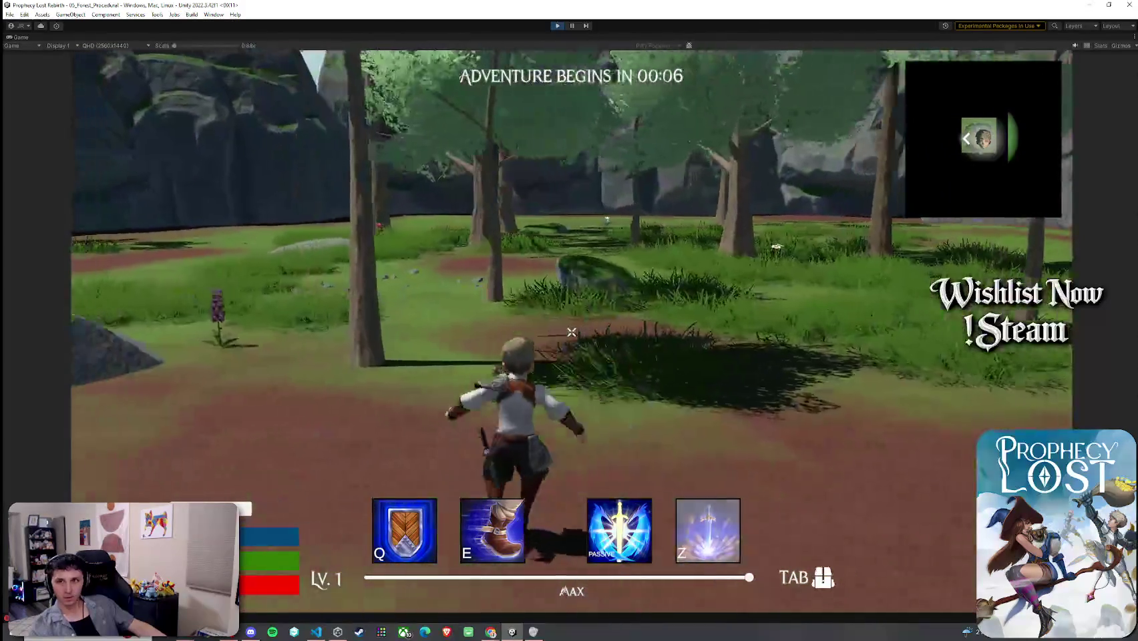
{"action": "key", "text": "space"}
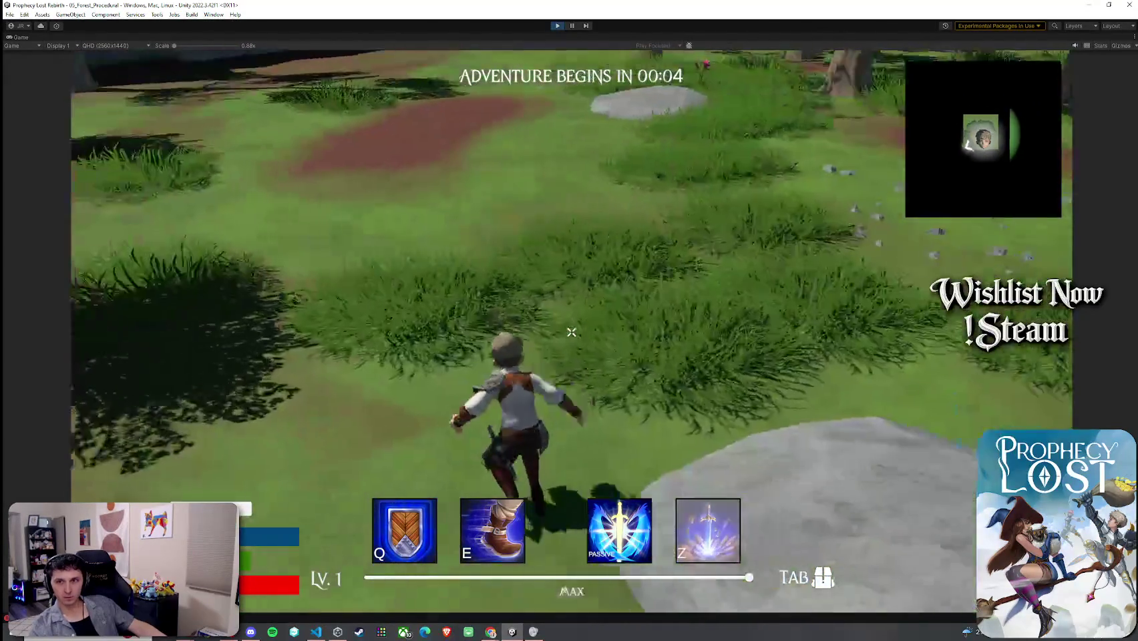
{"action": "key", "text": "w"}
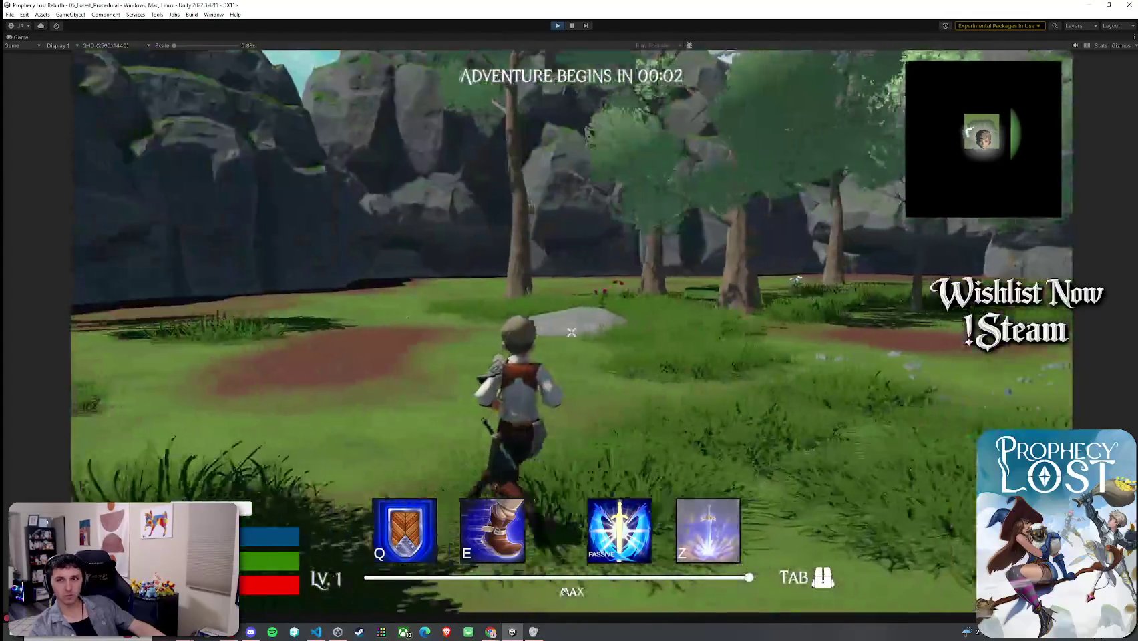
{"action": "key", "text": "space"}
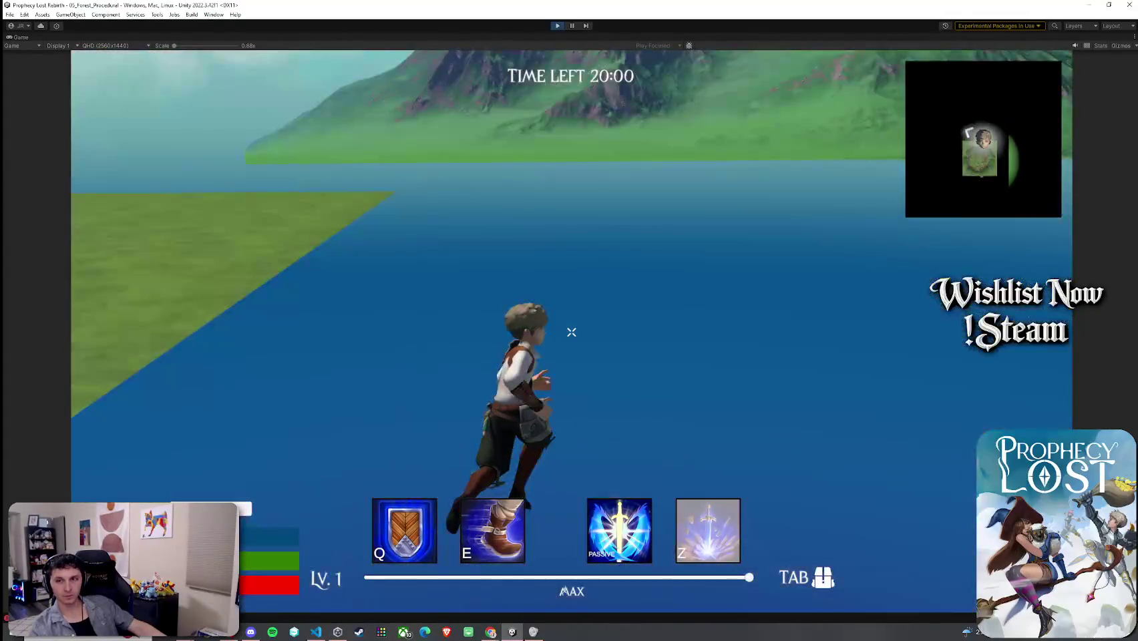
{"action": "key", "text": "w"}
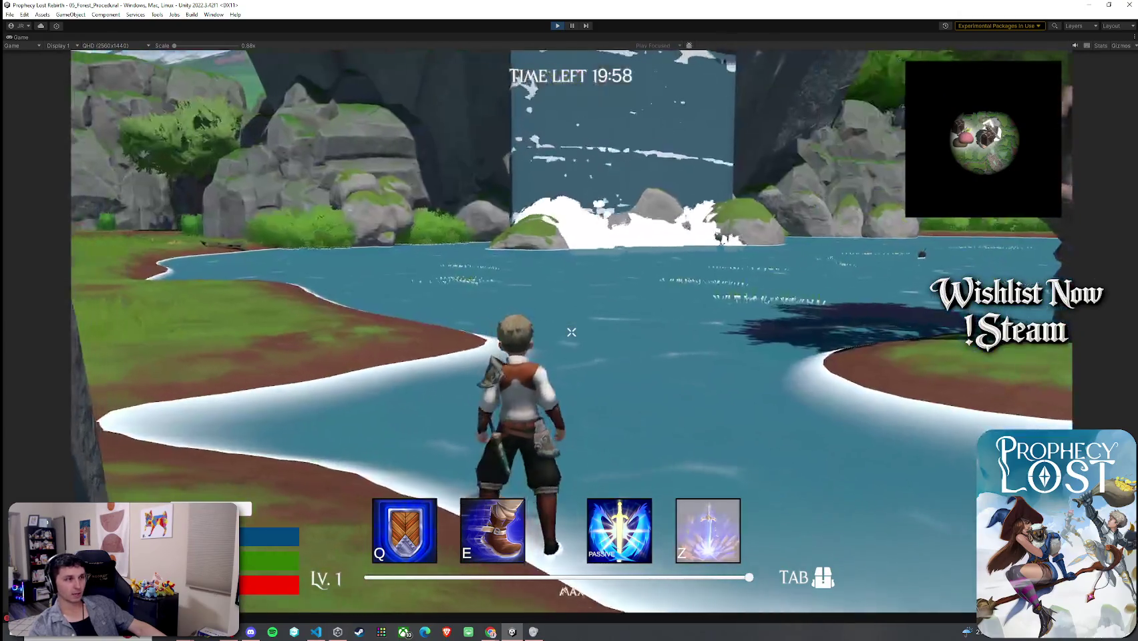
{"action": "key", "text": "w"}
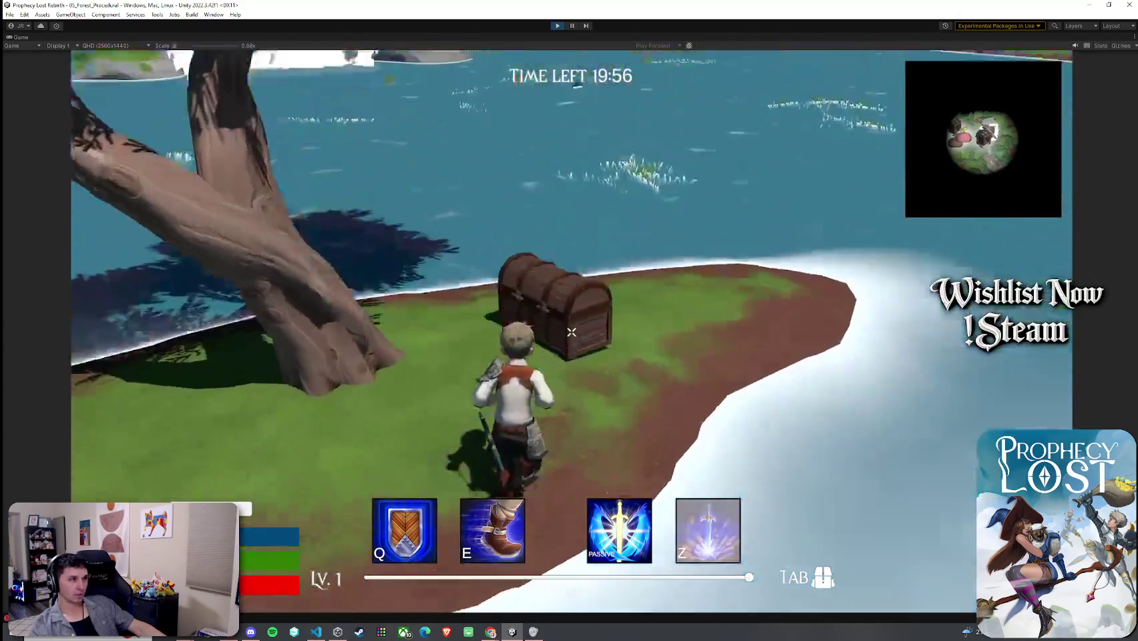
- Break open the treasure chest and pick up the shield with F
{"action": "left_click", "coordinate": [572, 332]}
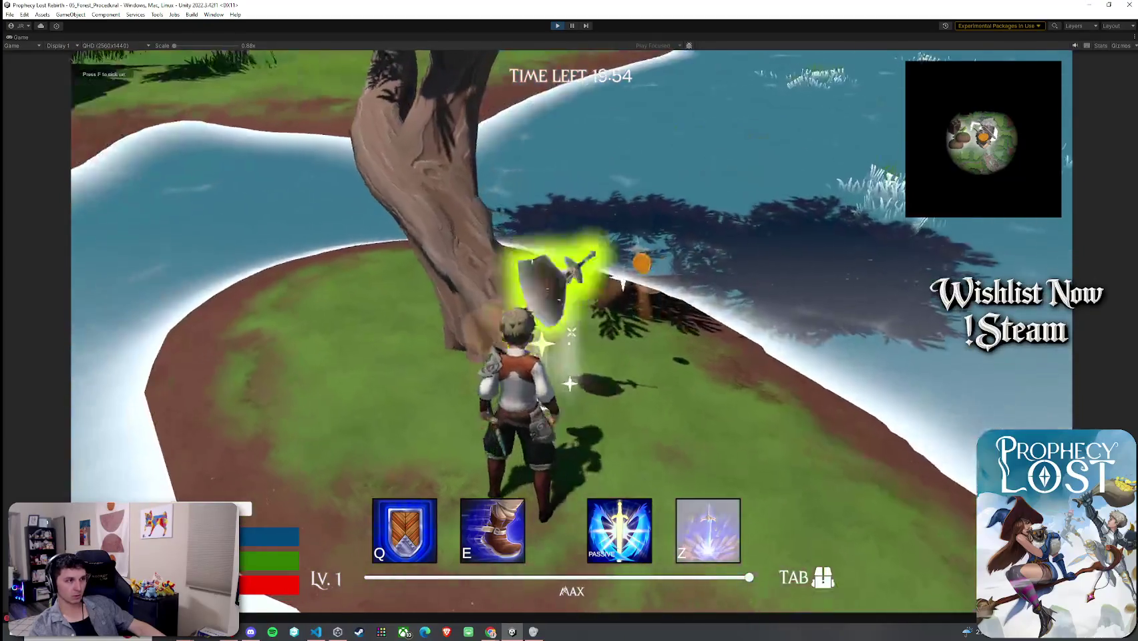
{"action": "key", "text": "f"}
{"action": "key", "text": "Tab"}
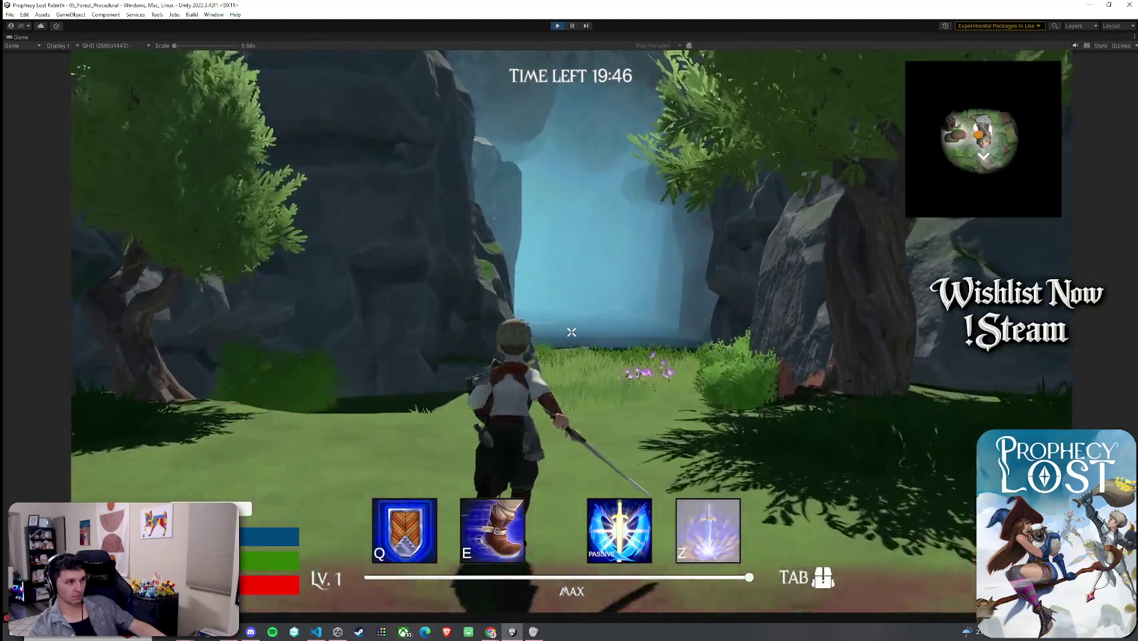
- Run through the cliff gap, the dark cave and along the canyon
{"action": "key", "text": "w"}
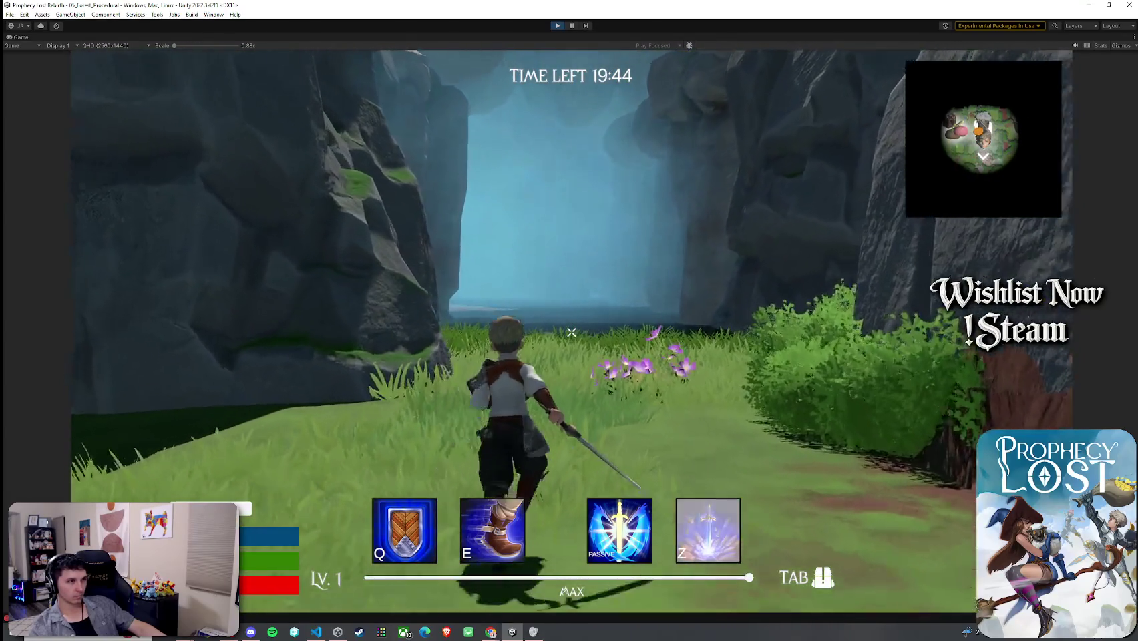
{"action": "key", "text": "w"}
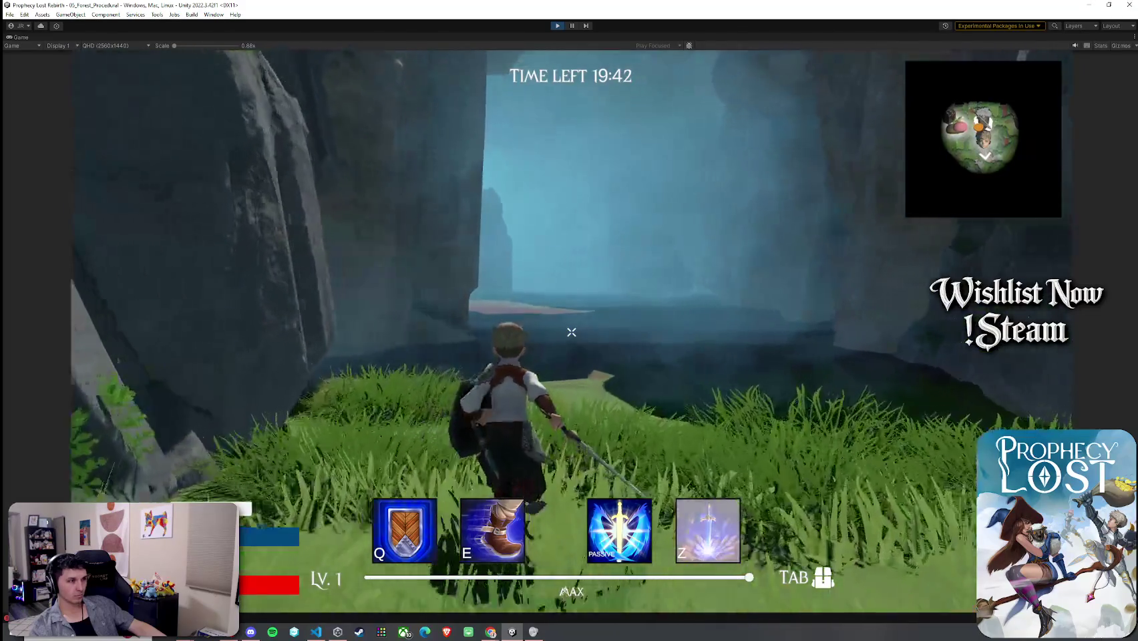
{"action": "key", "text": "w"}
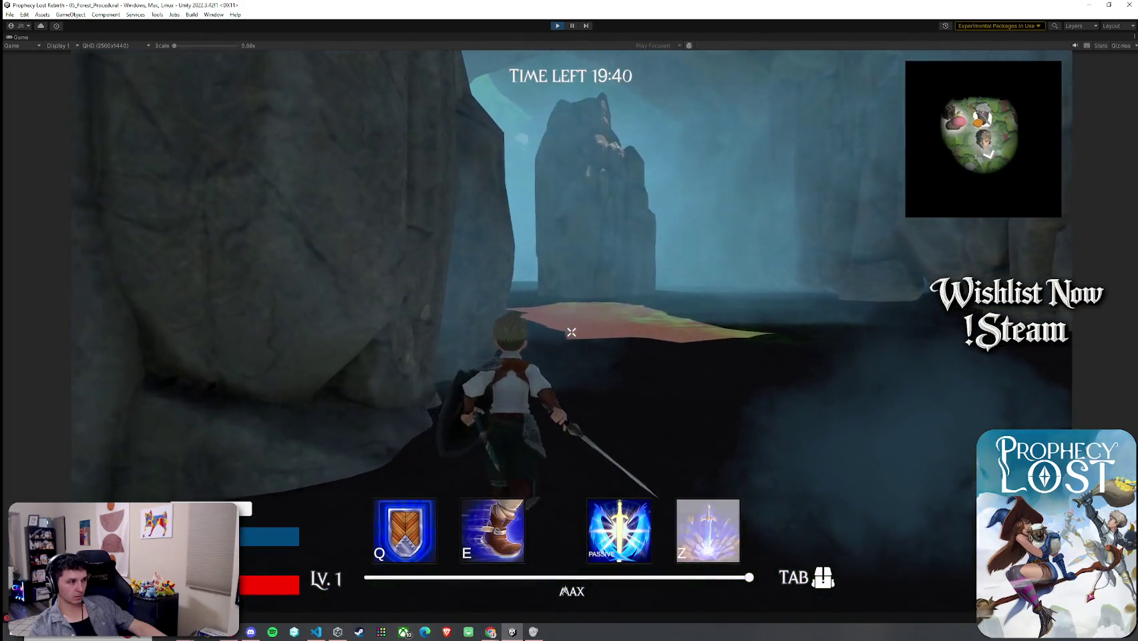
{"action": "key", "text": "w"}
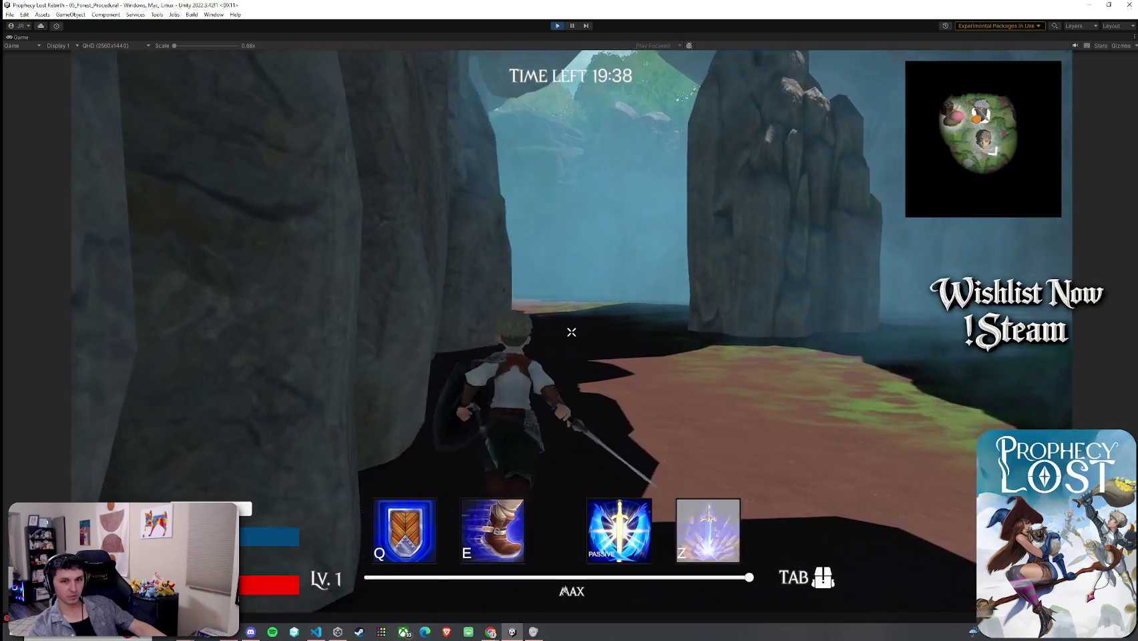
{"action": "key", "text": "w"}
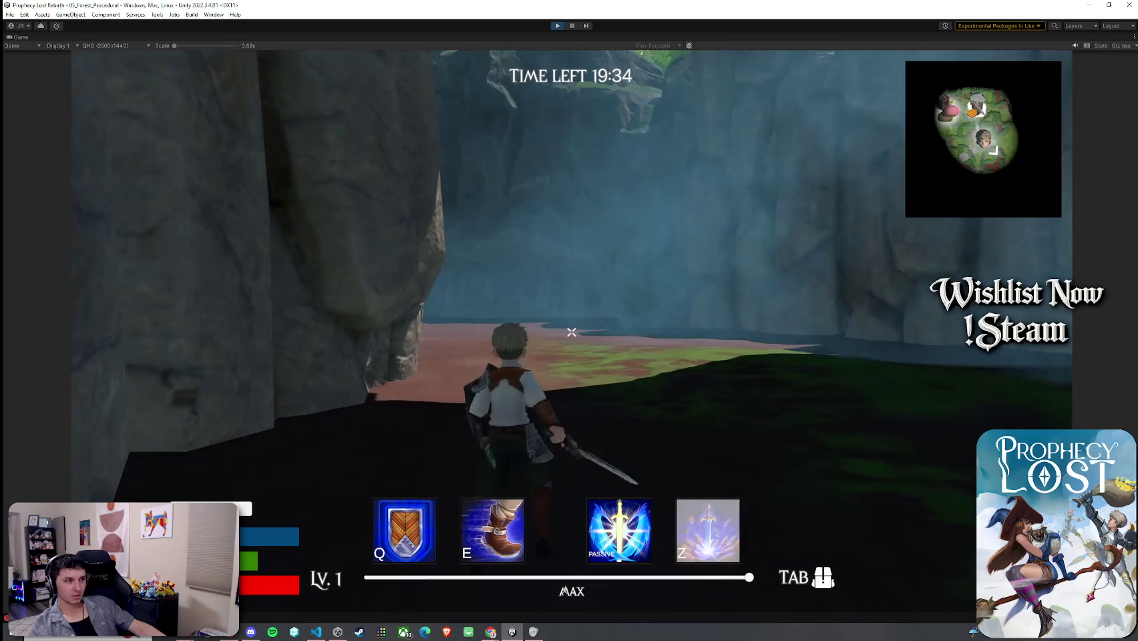
{"action": "key", "text": "super"}
{"action": "key", "text": "super"}
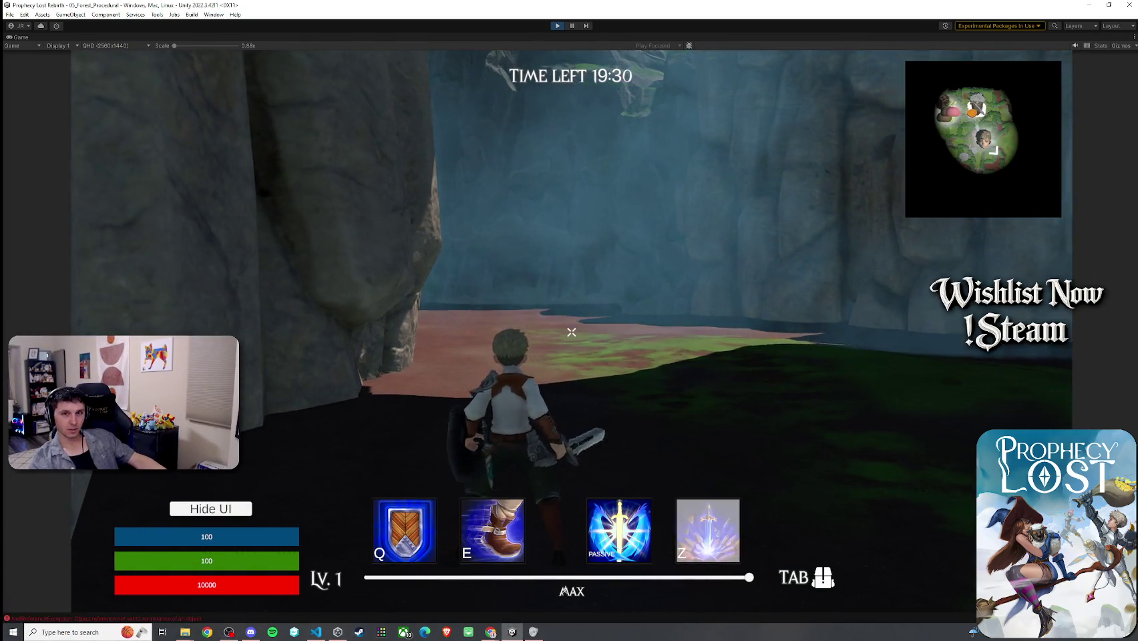
- Sprint and leap twice into the open field toward the big rock
{"action": "key", "text": "w"}
{"action": "key", "text": "space"}
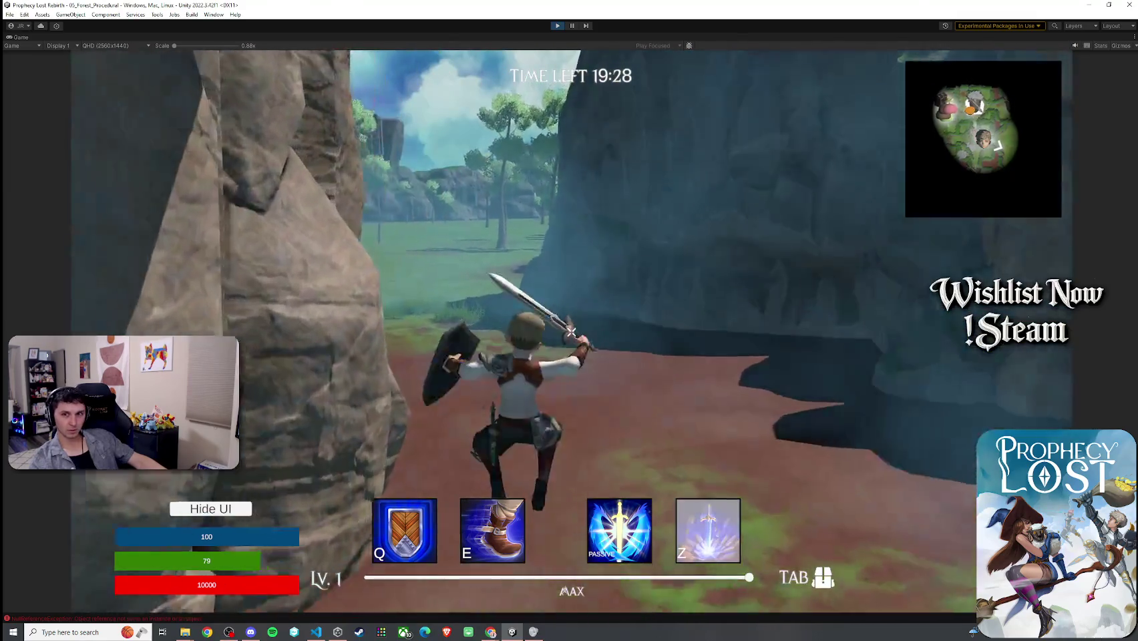
{"action": "key", "text": "space"}
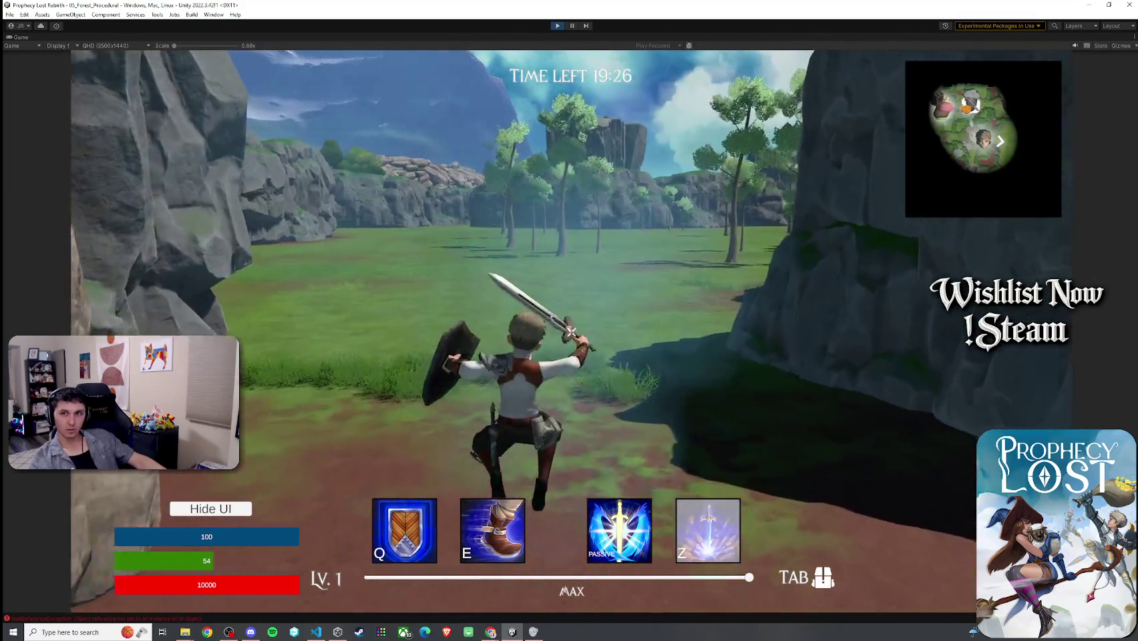
{"action": "key", "text": "w"}
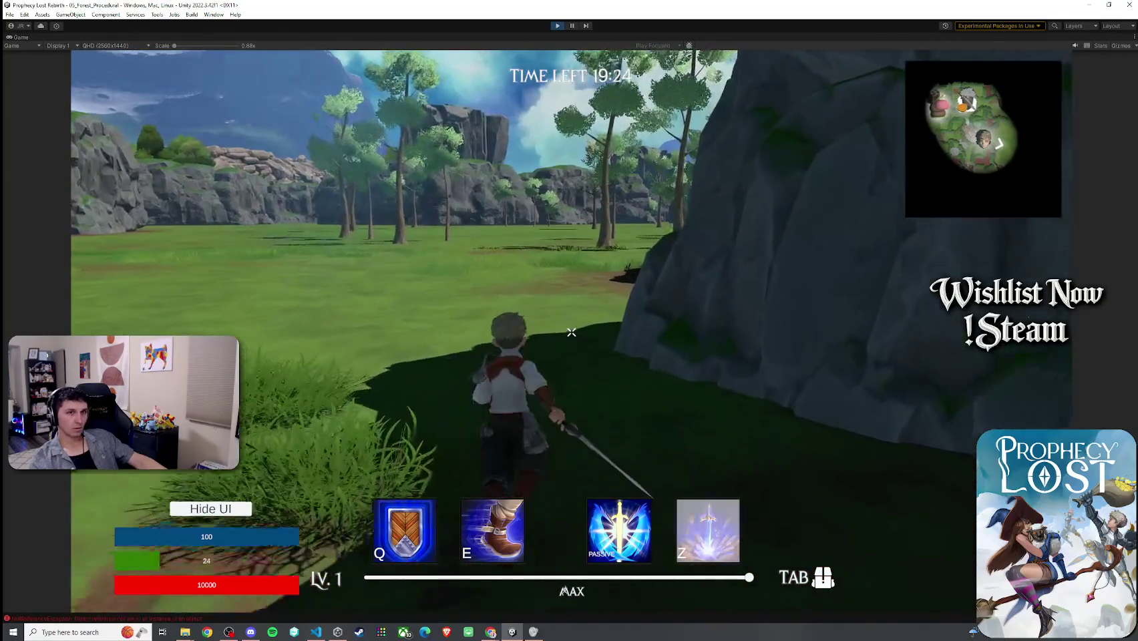
{"action": "key", "text": "w"}
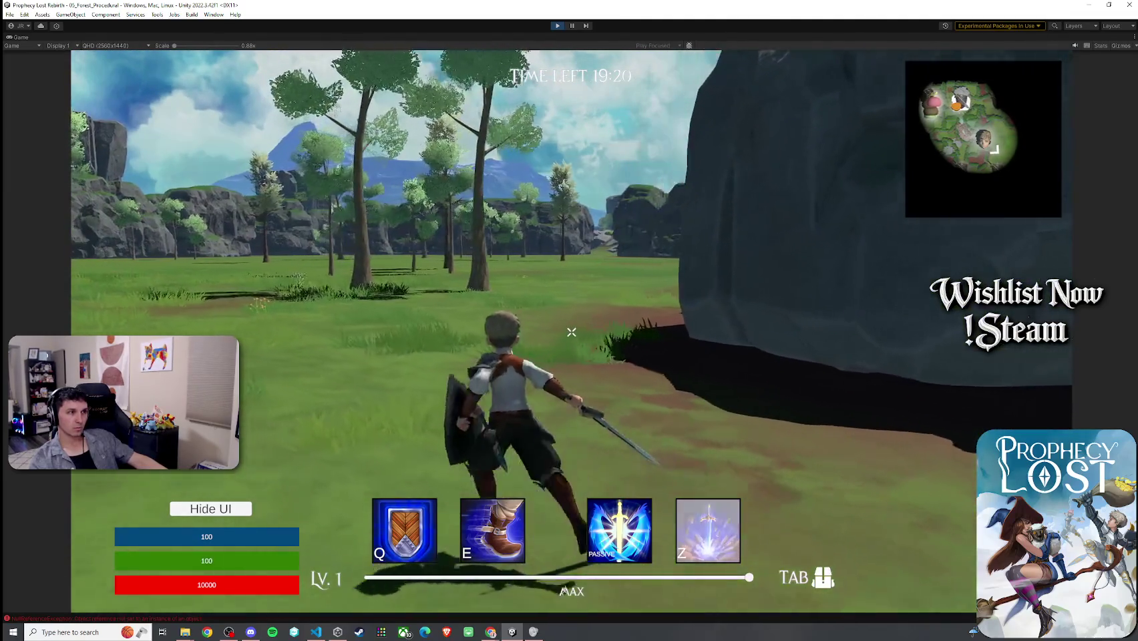
- Leave the maximised game view and restore the full editor layout
{"action": "key", "text": "super"}
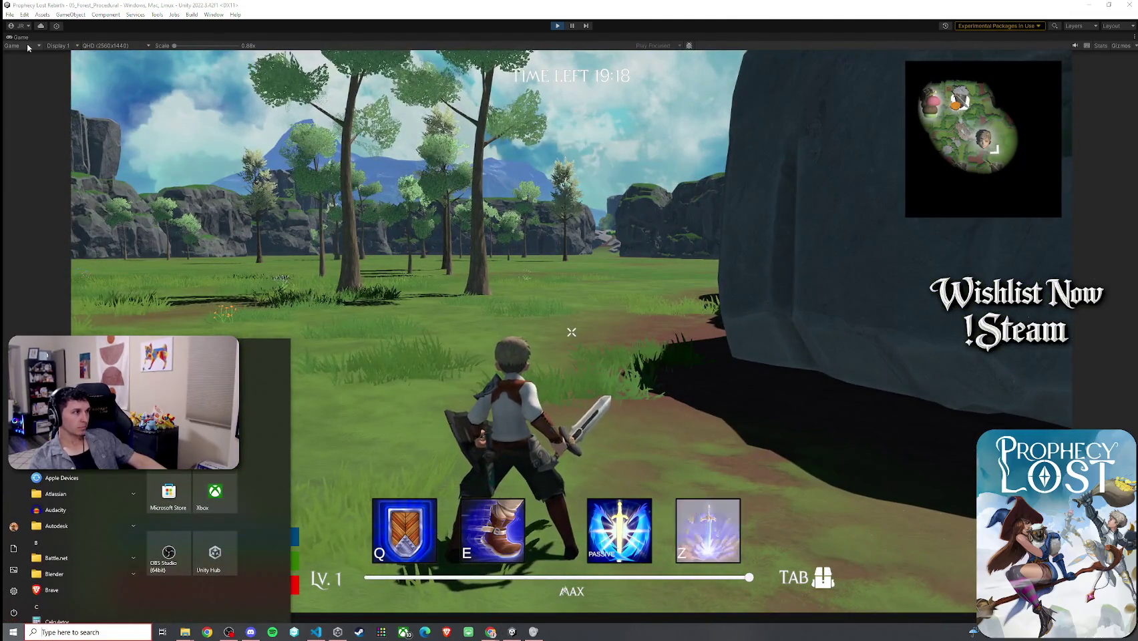
{"action": "key", "text": "Escape"}
{"action": "key", "text": "shift+space"}
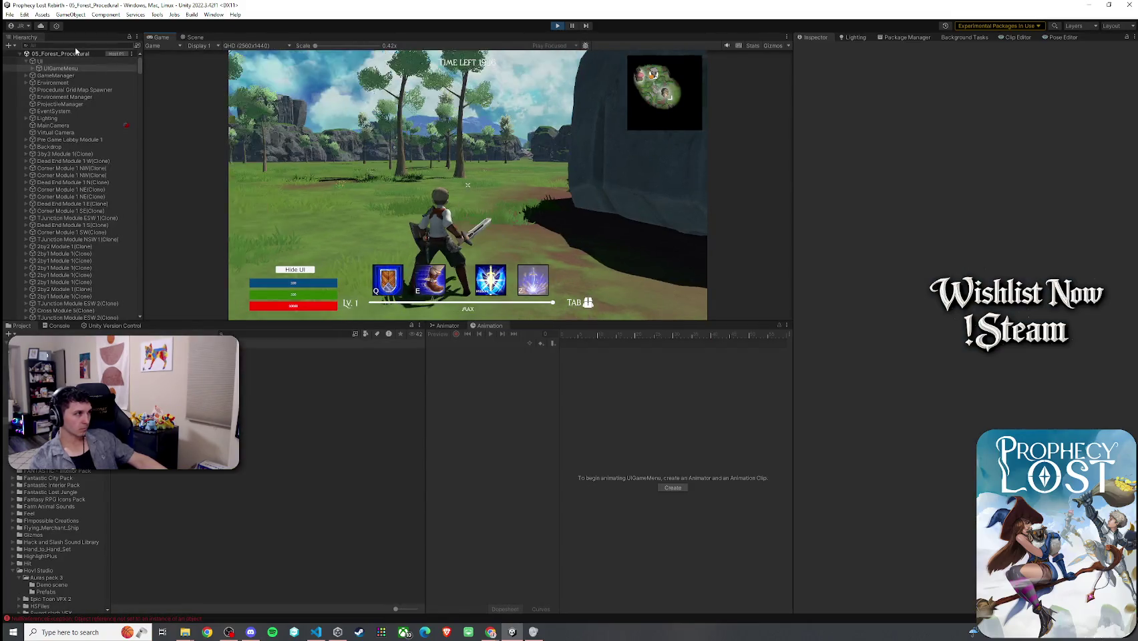
- Search the Hierarchy for 'player' and select Player(Clone) to inspect its components
{"action": "left_click", "coordinate": [75, 47]}
{"action": "type", "text": "player"}
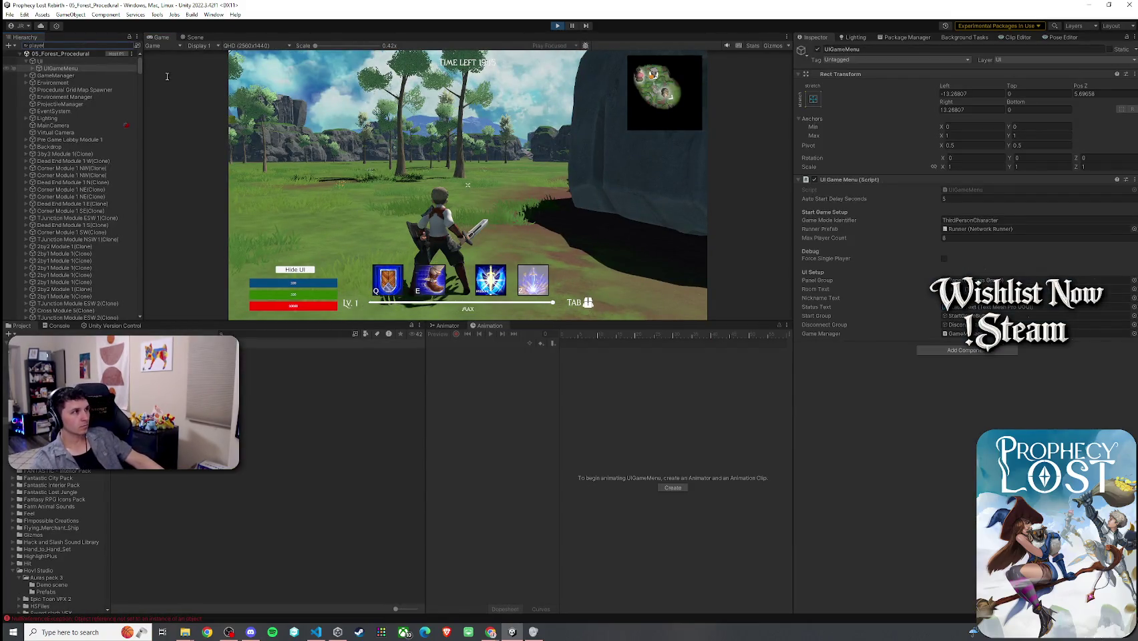
{"action": "left_click", "coordinate": [75, 82]}
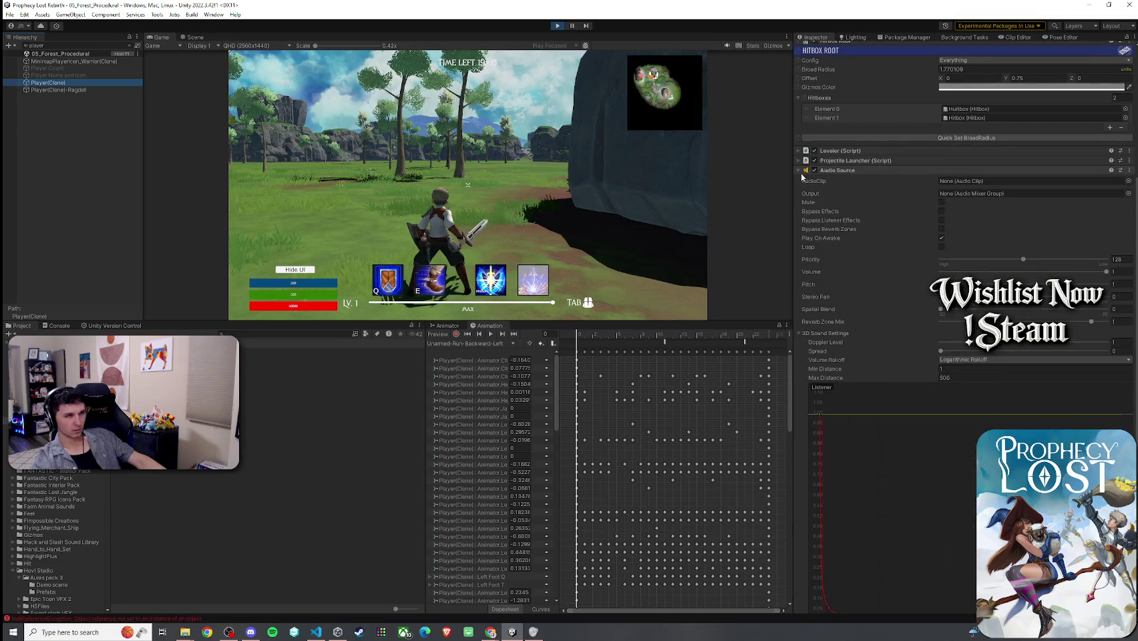
- In the Player script component, set Run Speed to 50 and Jump Impulse to 25
{"action": "left_click", "coordinate": [800, 171]}
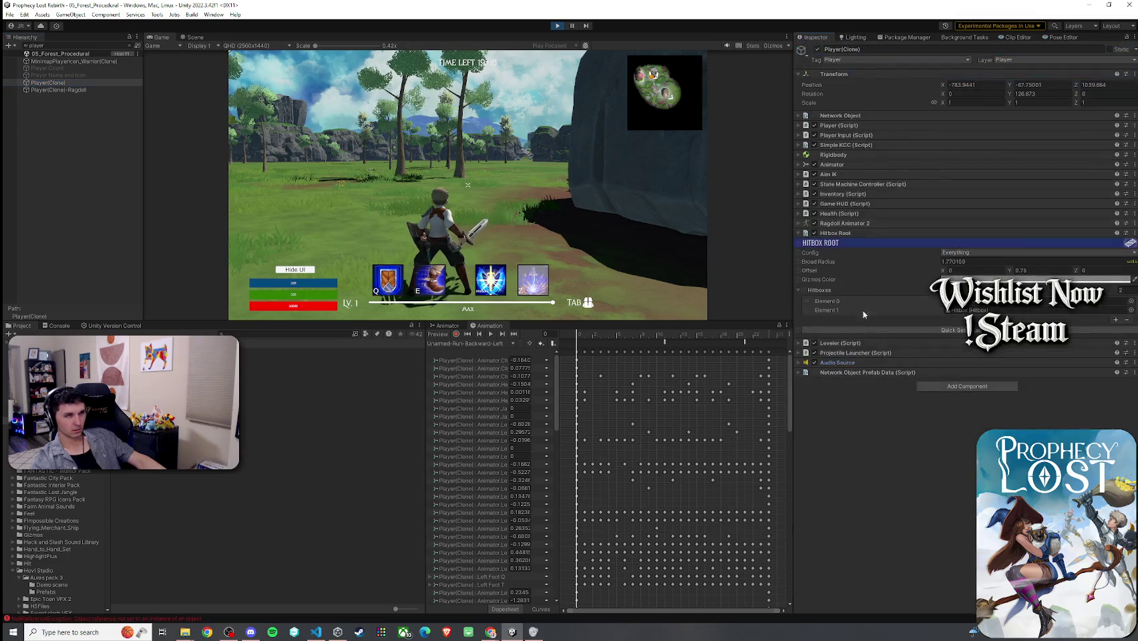
{"action": "left_click", "coordinate": [816, 125]}
{"action": "scroll", "coordinate": [896, 332], "scroll_direction": "down", "scroll_amount": 12}
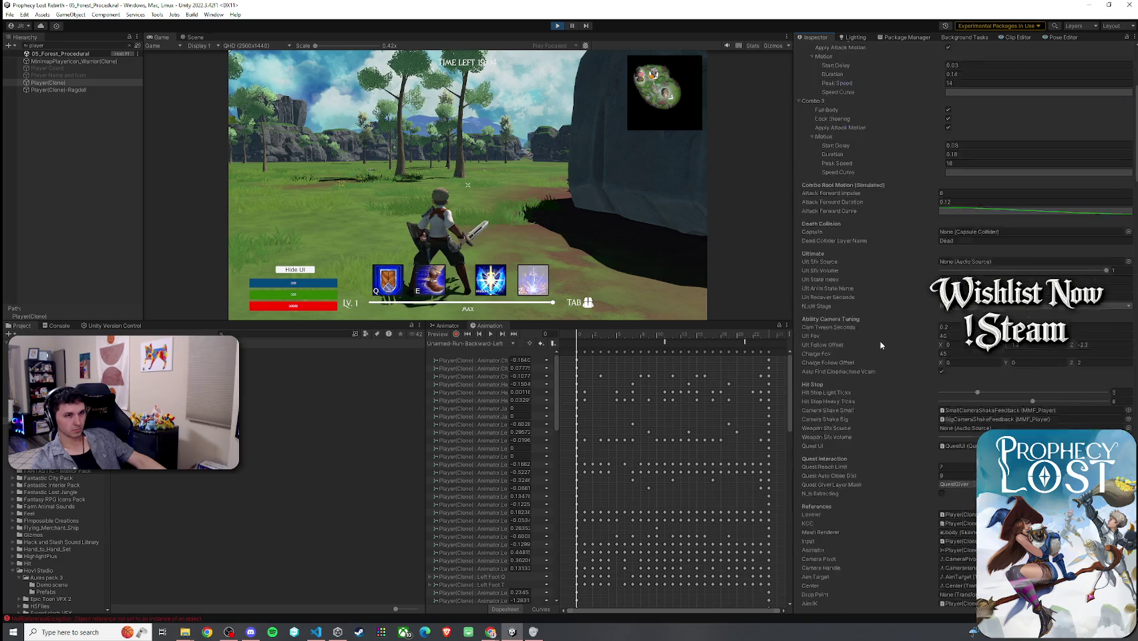
{"action": "left_click", "coordinate": [956, 502]}
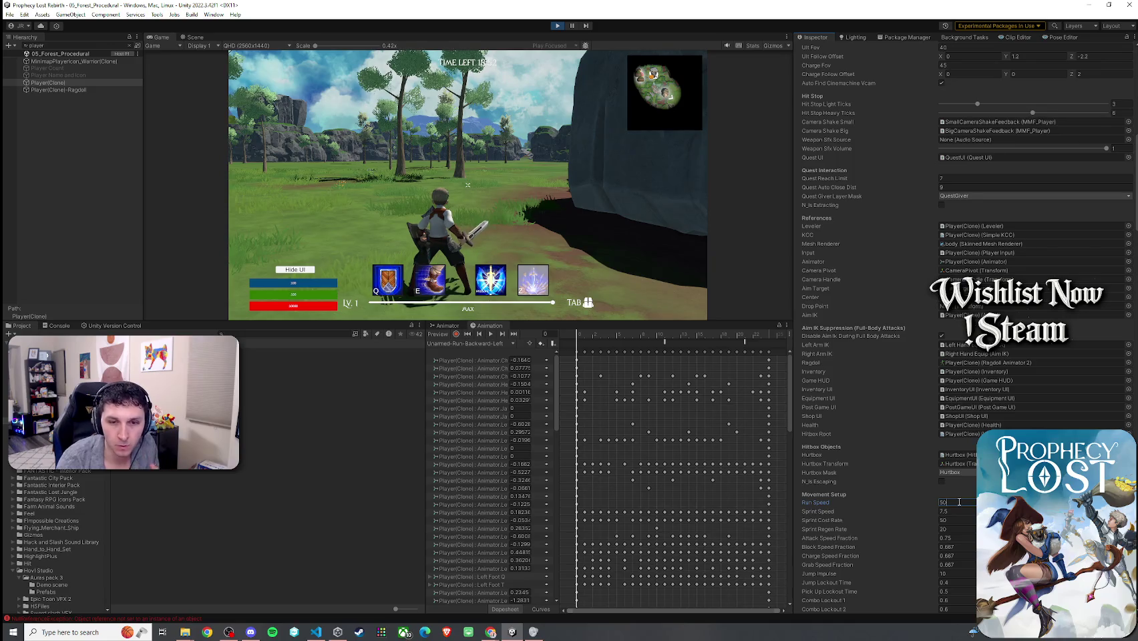
{"action": "scroll", "coordinate": [959, 502], "scroll_direction": "down", "scroll_amount": 3}
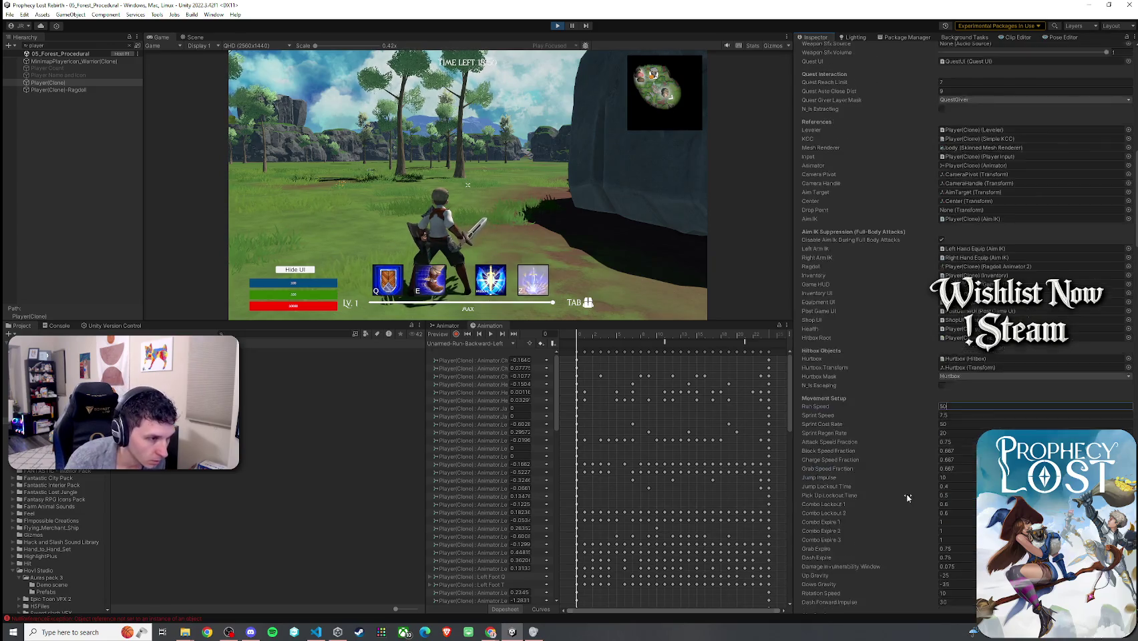
{"action": "left_click", "coordinate": [953, 478]}
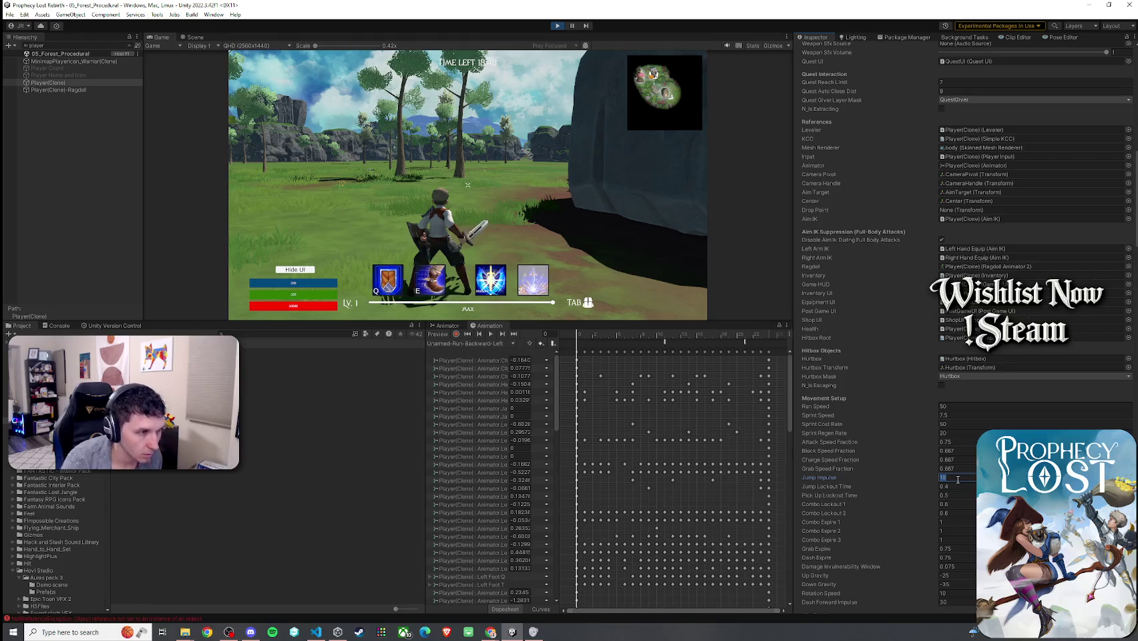
{"action": "type", "text": "25"}
{"action": "key", "text": "Return"}
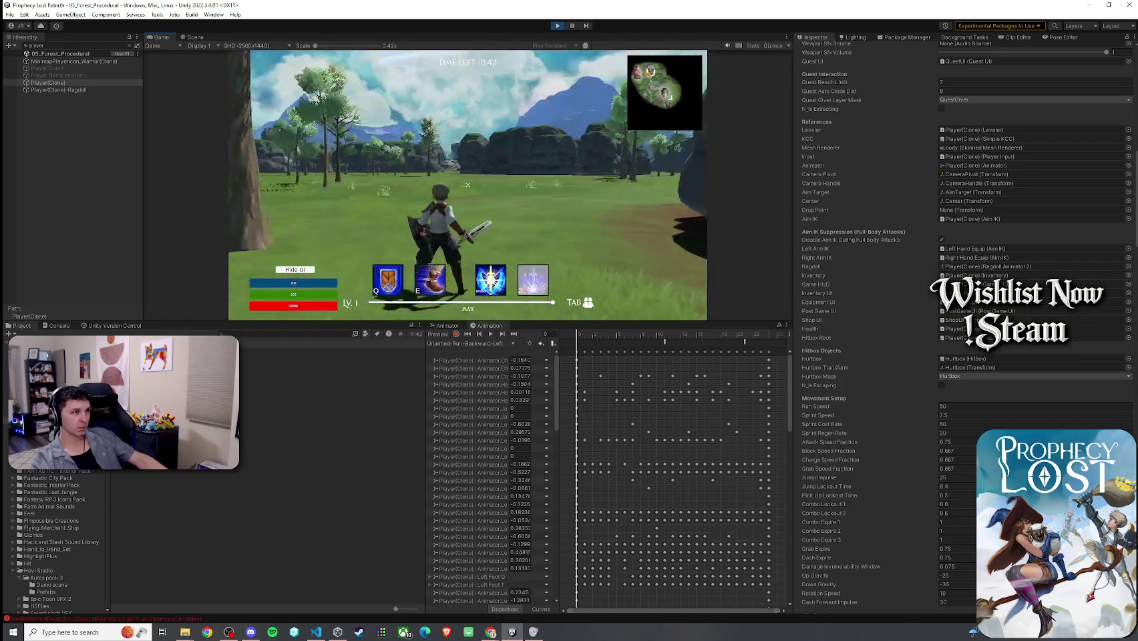
- Maximise the game view, run onto the ledge, block with the shield and back away
{"action": "double_click", "coordinate": [157, 38]}
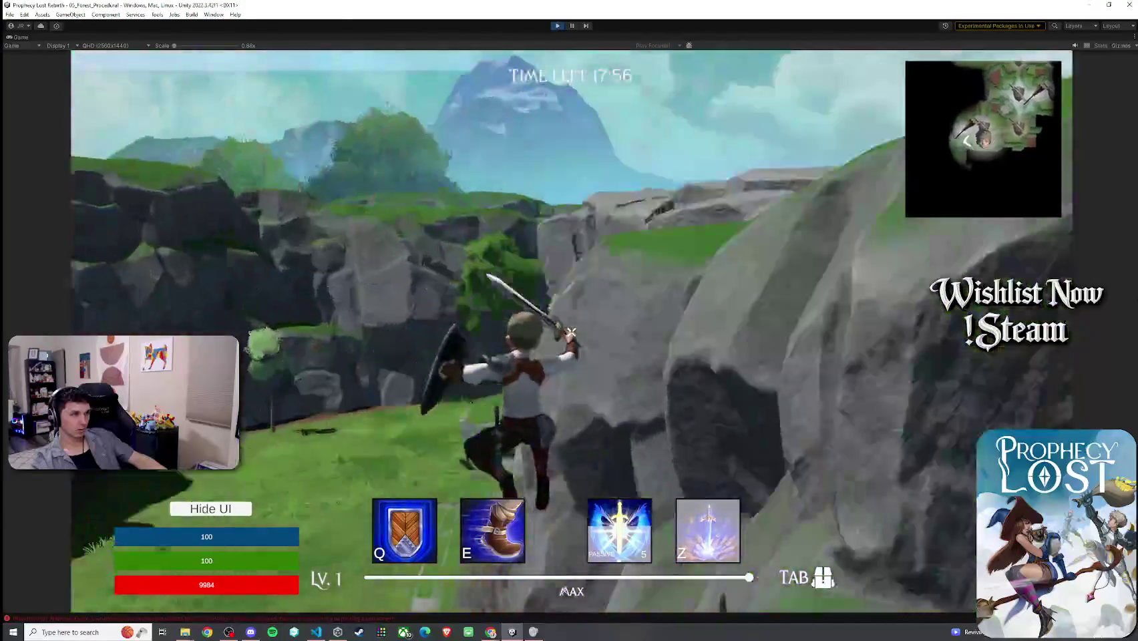
{"action": "key", "text": "w"}
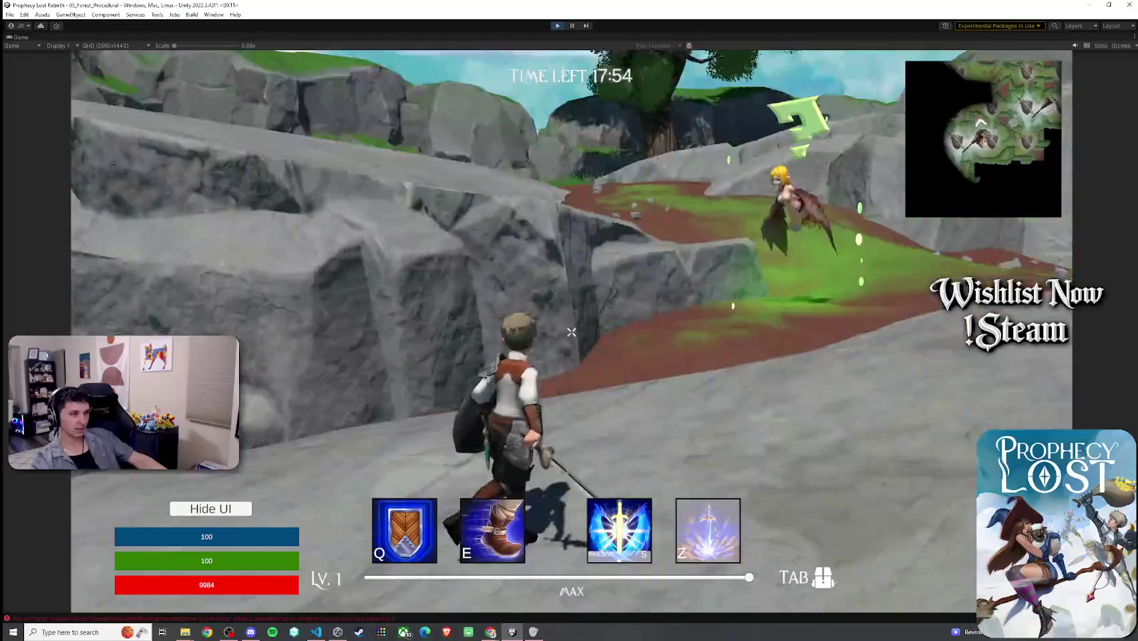
{"action": "key", "text": "w"}
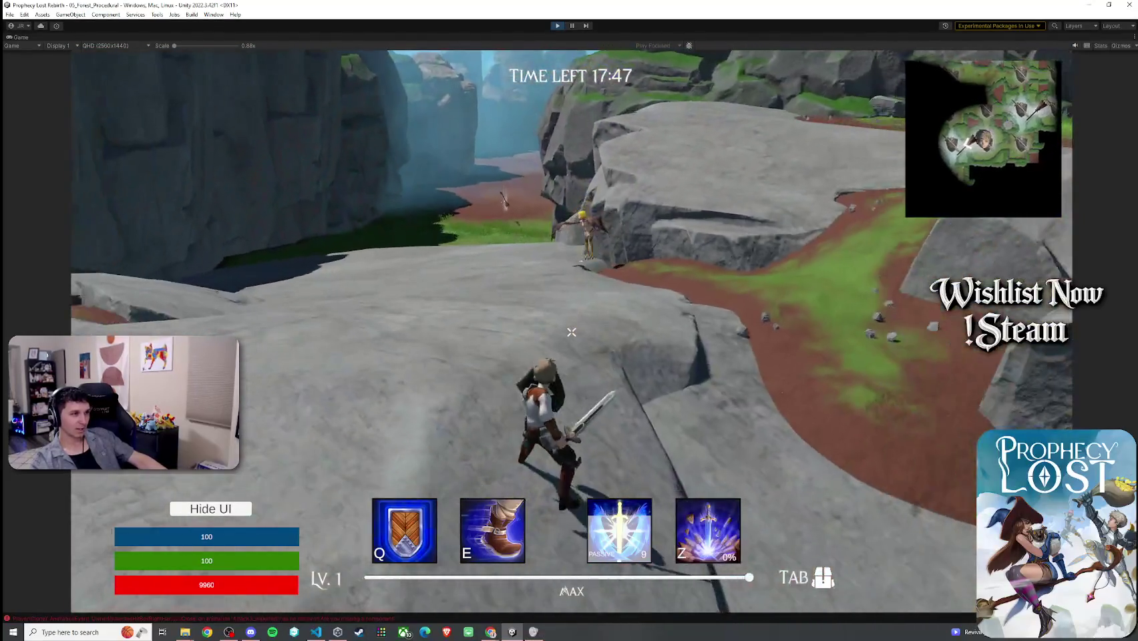
{"action": "right_click", "coordinate": [572, 332]}
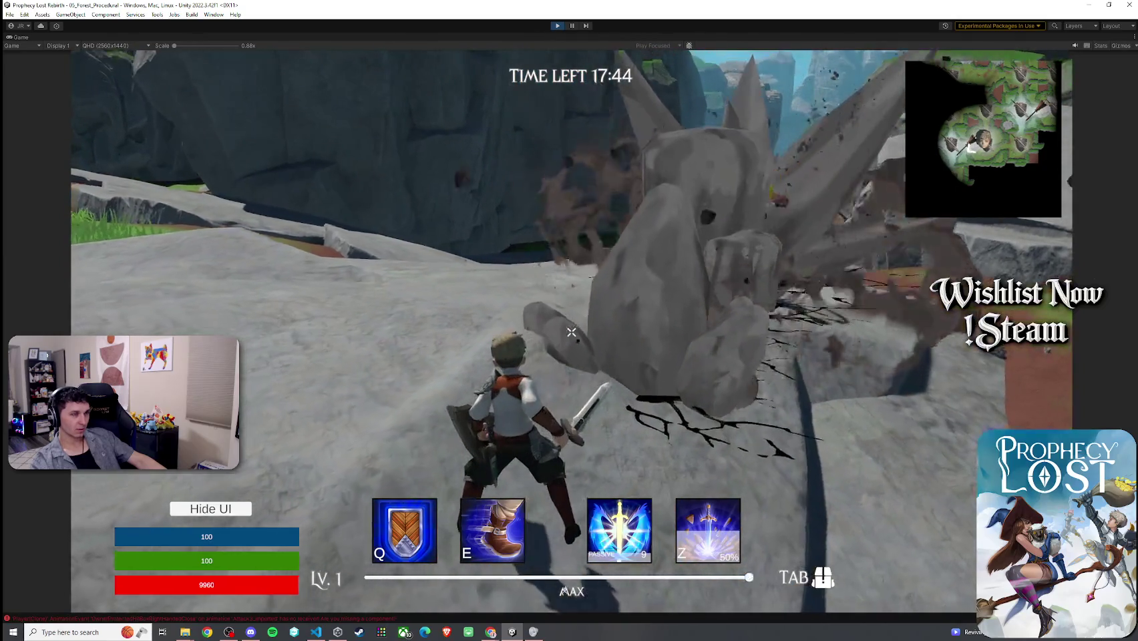
{"action": "key", "text": "s"}
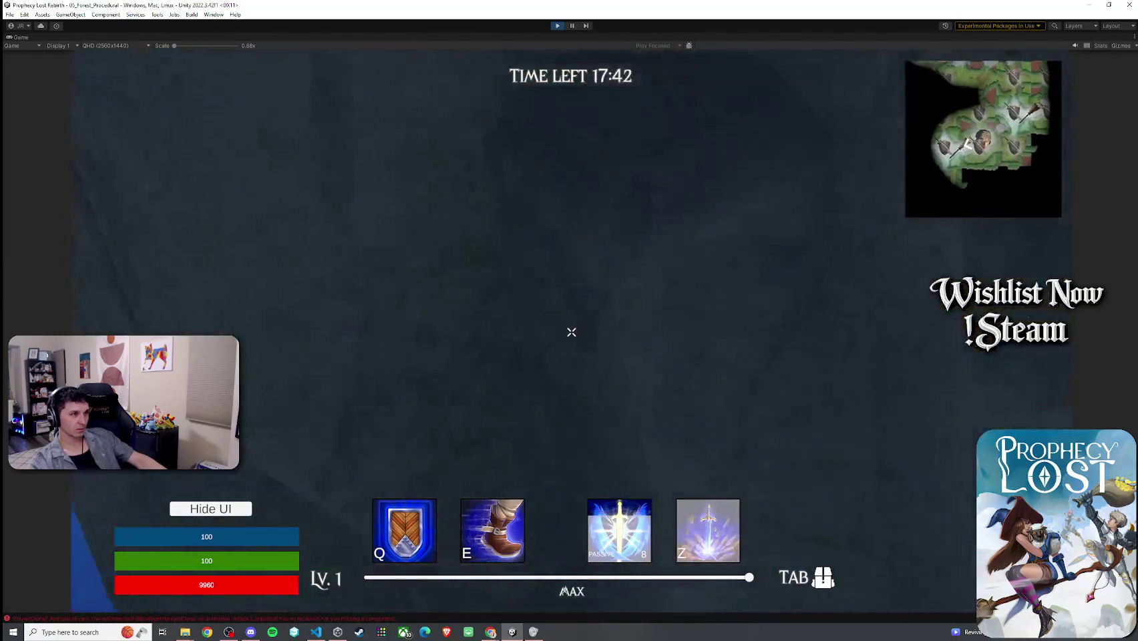
{"action": "key", "text": "w"}
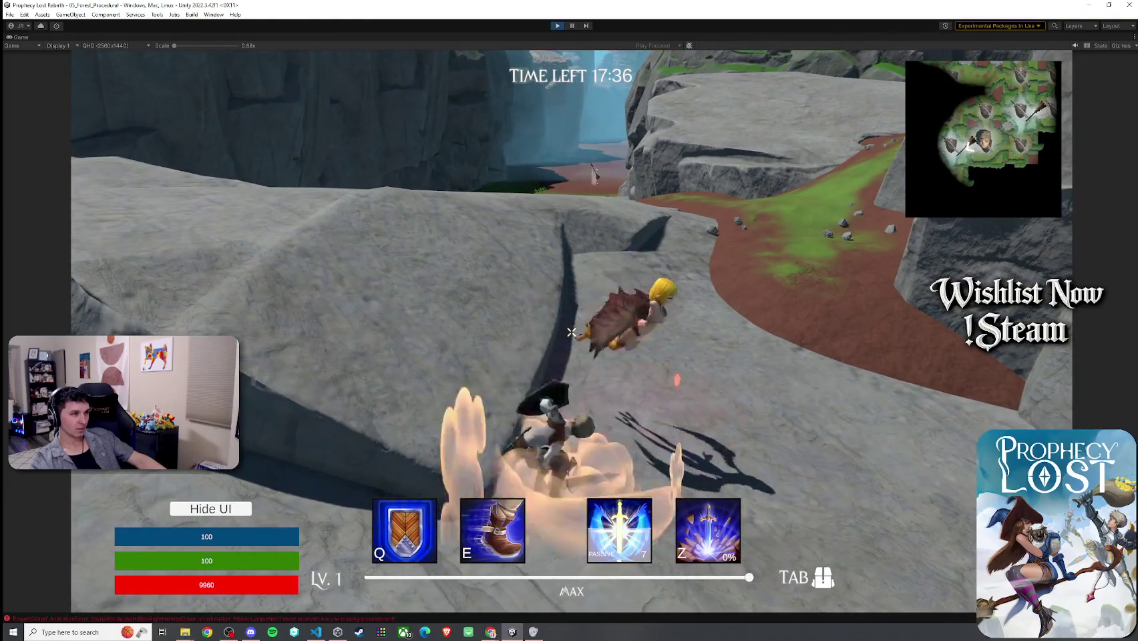
{"action": "key", "text": "w"}
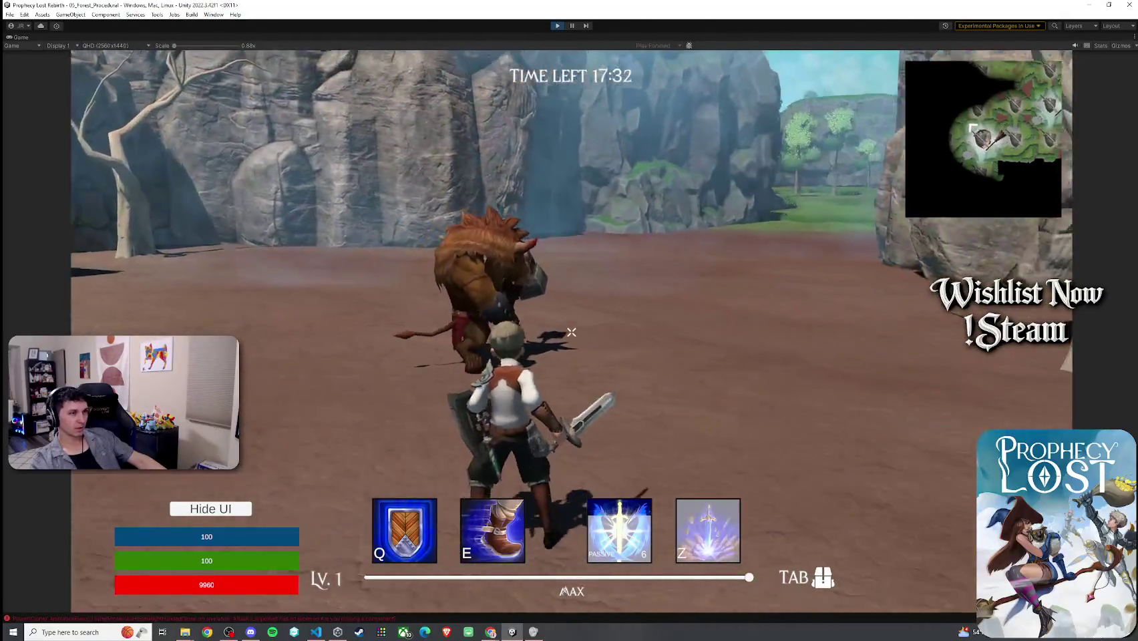
- Slash the enemy, fire the Z special attack, then strike the flying enemy
{"action": "left_click", "coordinate": [571, 332]}
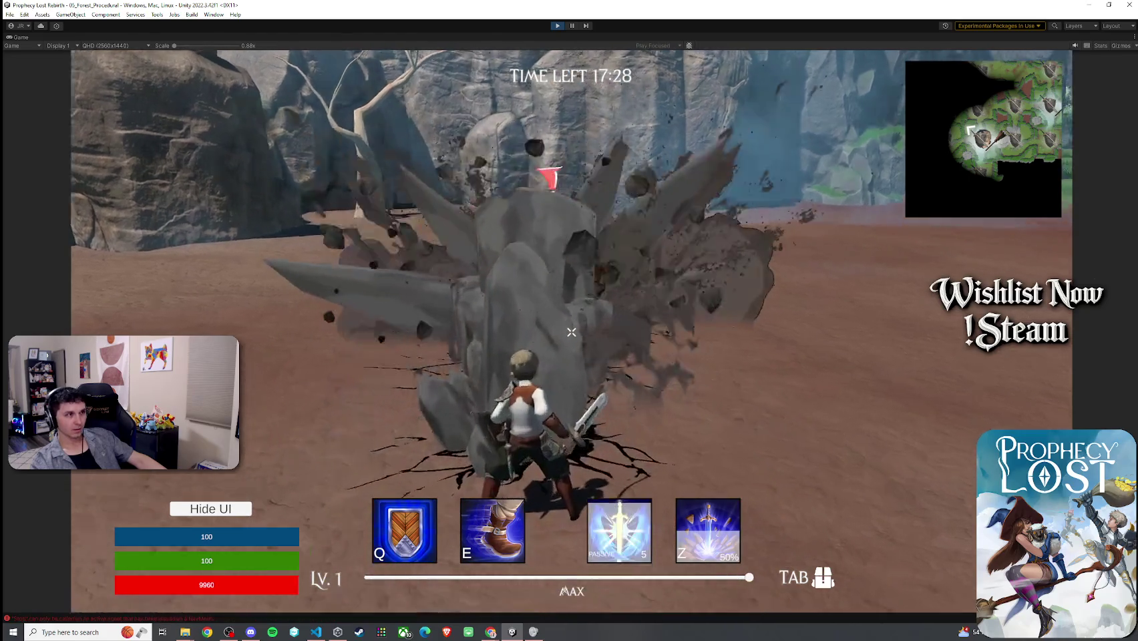
{"action": "key", "text": "z"}
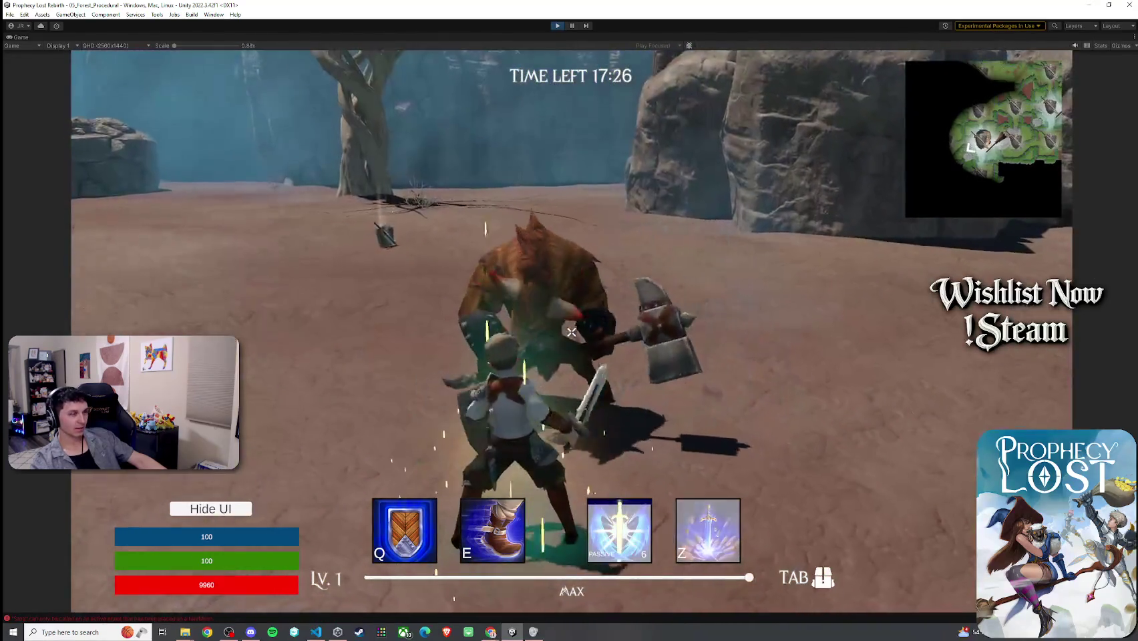
{"action": "key", "text": "w"}
{"action": "key", "text": "w"}
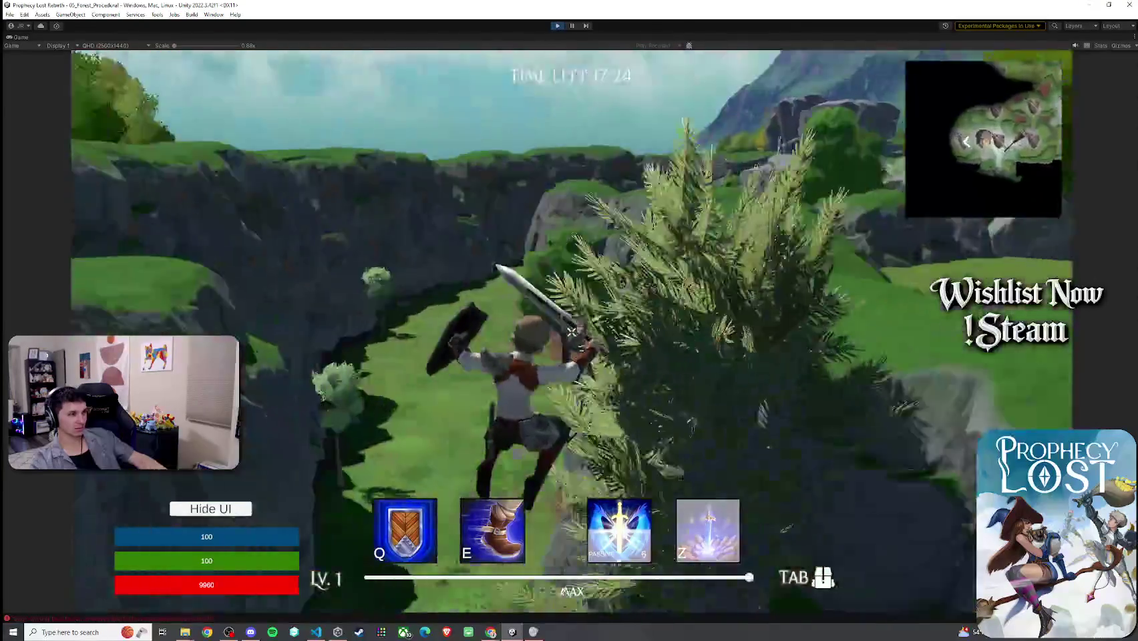
{"action": "key", "text": "w"}
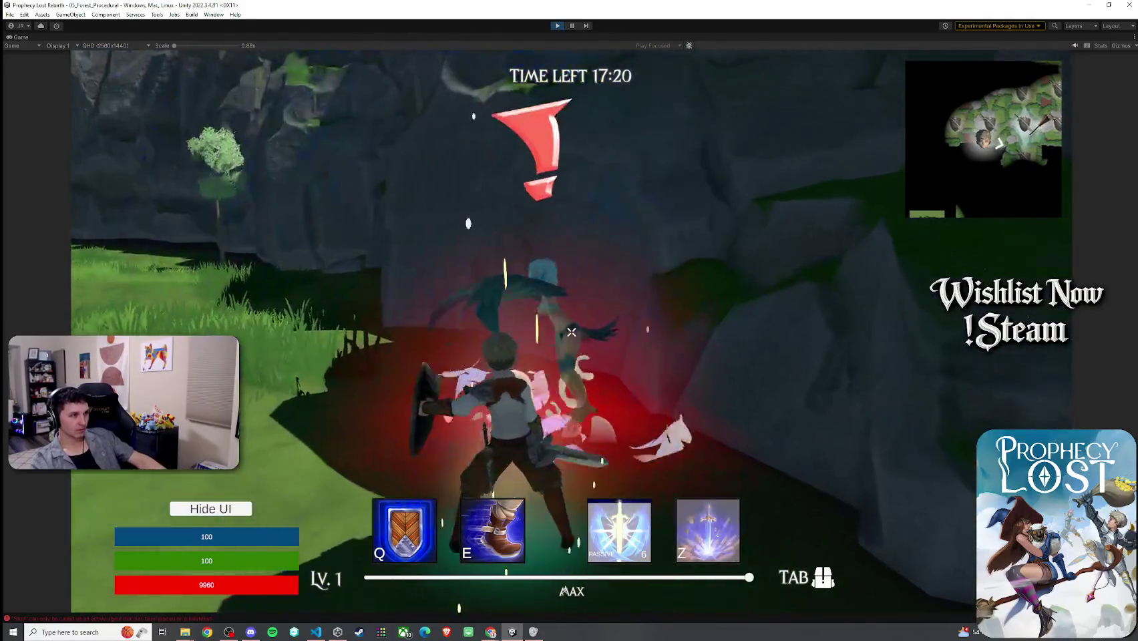
{"action": "left_click", "coordinate": [571, 332]}
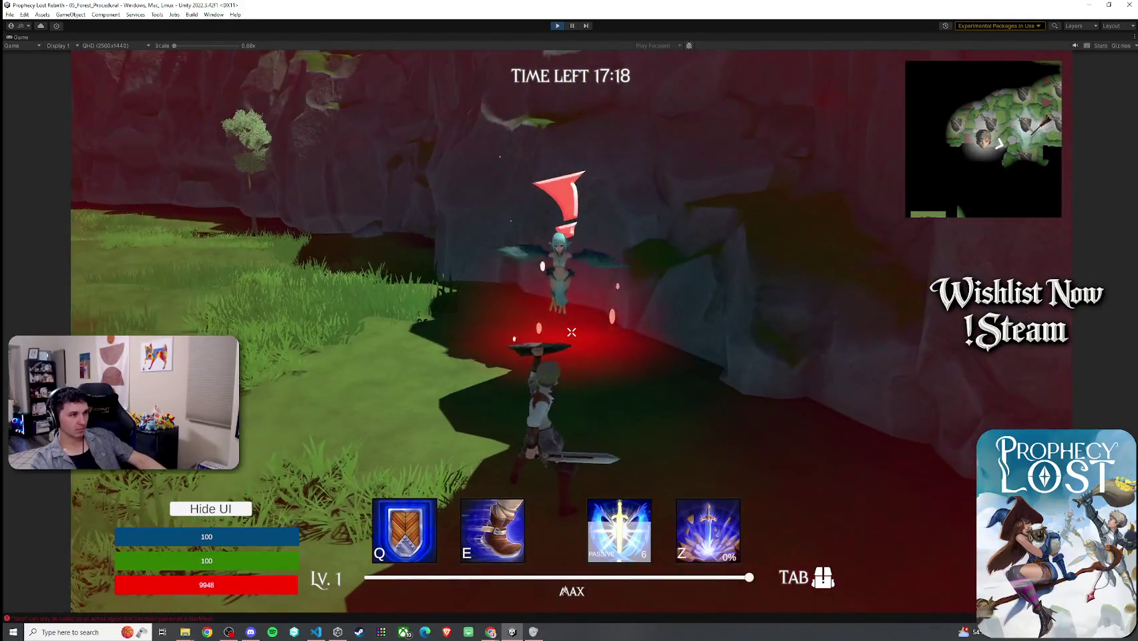
{"action": "left_click", "coordinate": [571, 332]}
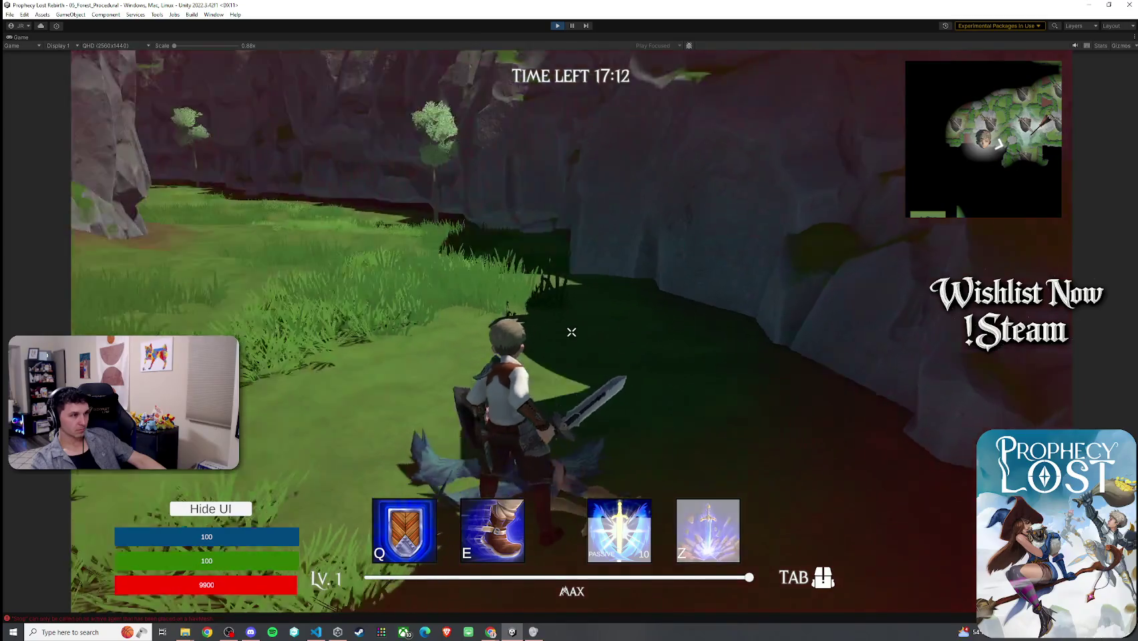
- Run through the forest to the rocky cliff and slash the two harpies
{"action": "key", "text": "w"}
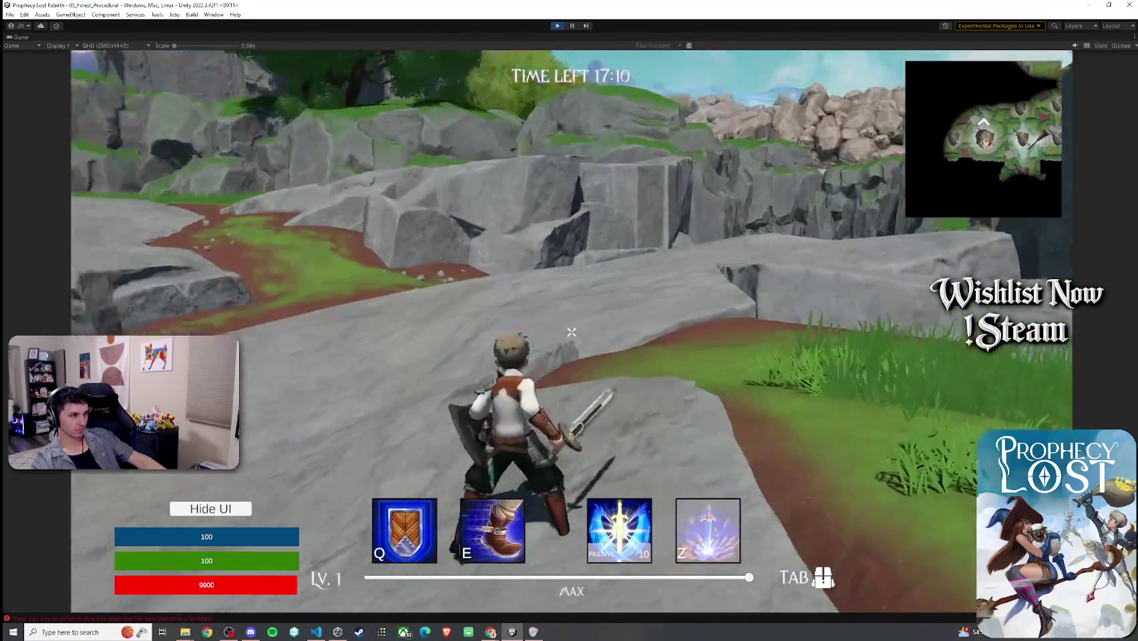
{"action": "key", "text": "w"}
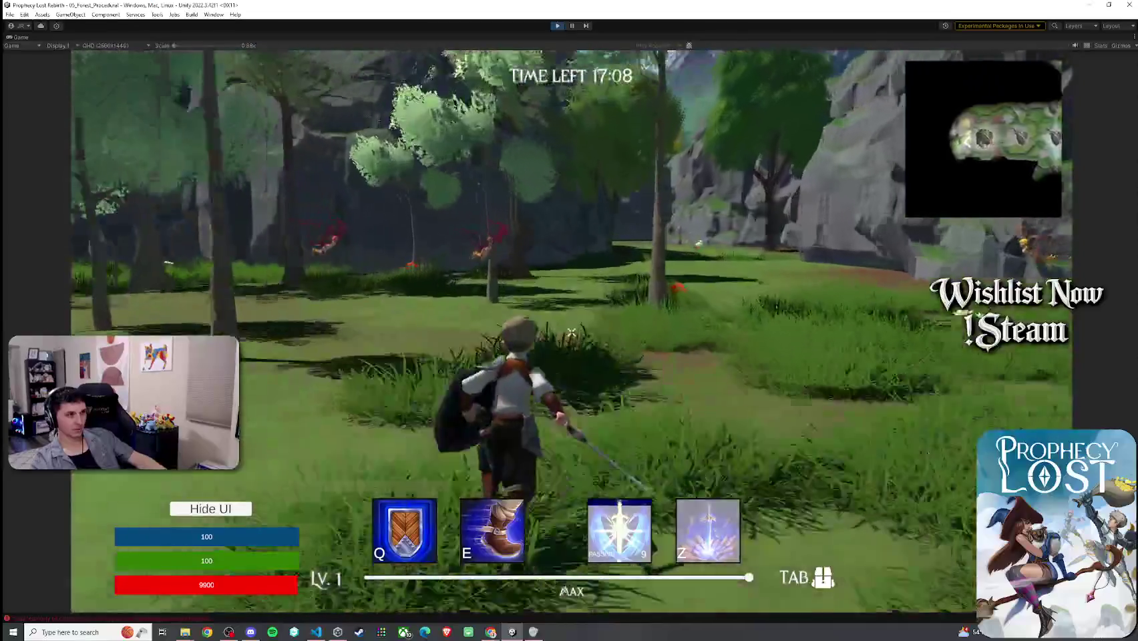
{"action": "key", "text": "w"}
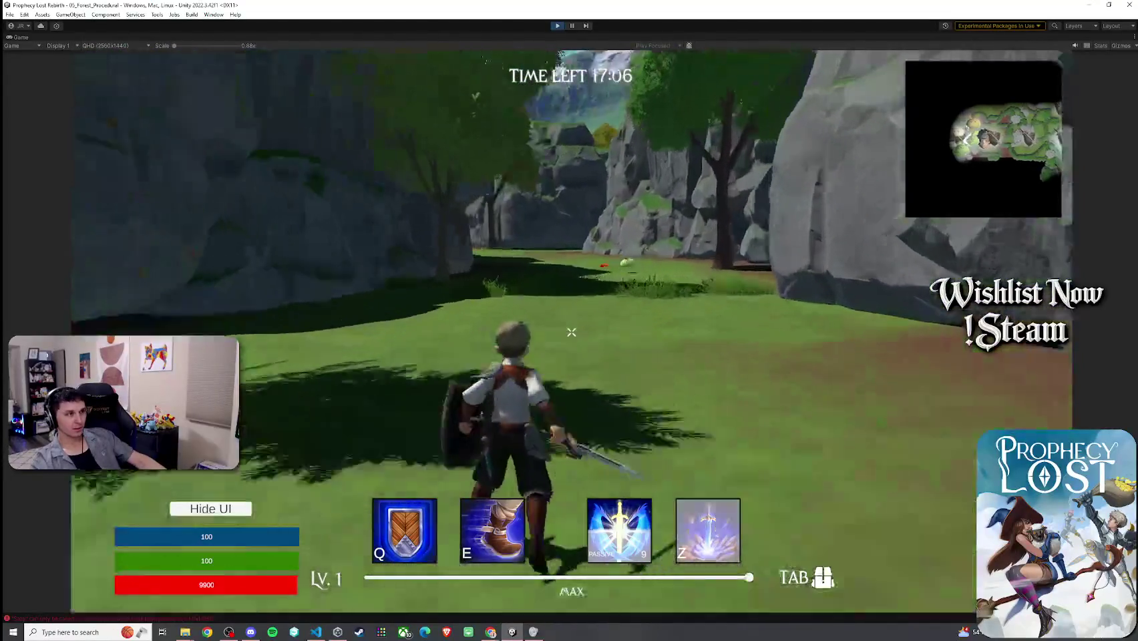
{"action": "key", "text": "w"}
{"action": "key", "text": "w"}
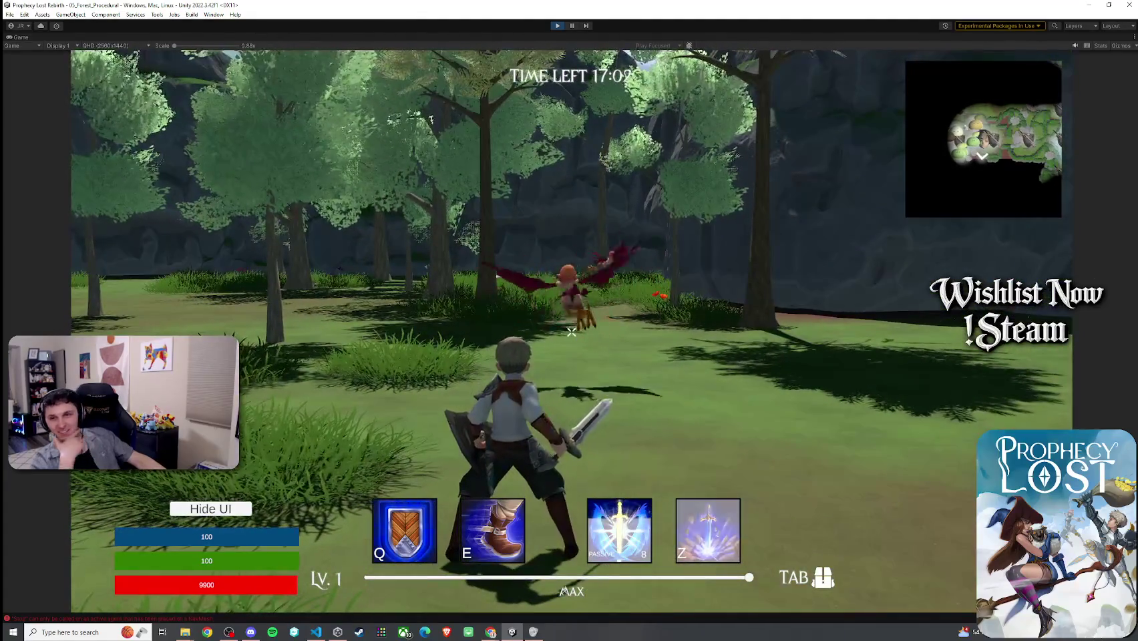
{"action": "key", "text": "w"}
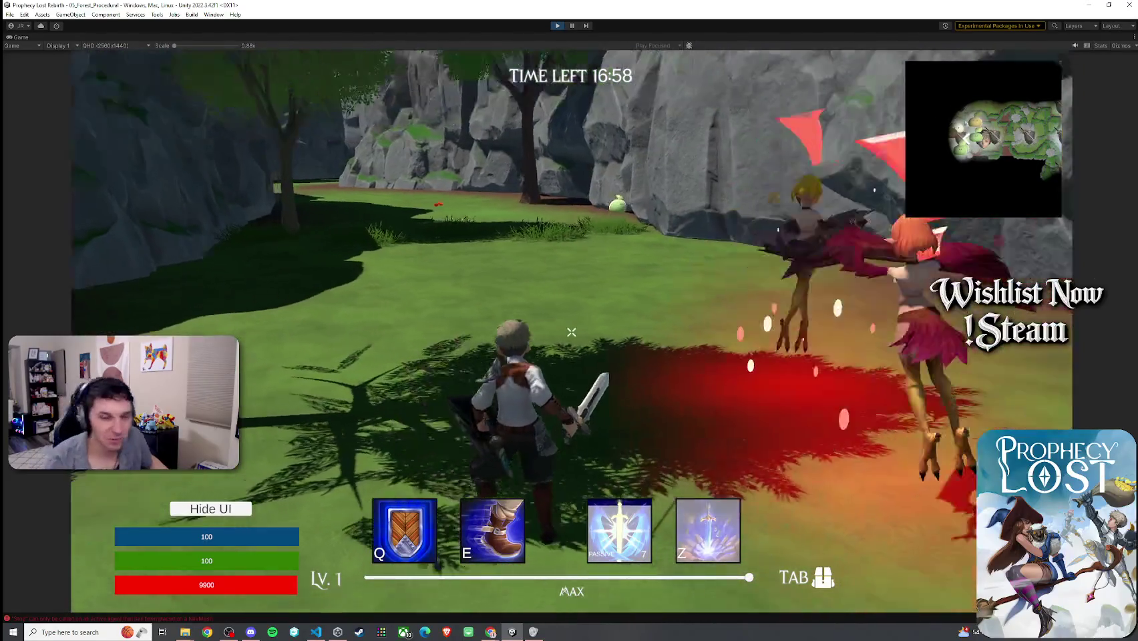
{"action": "left_click", "coordinate": [571, 332]}
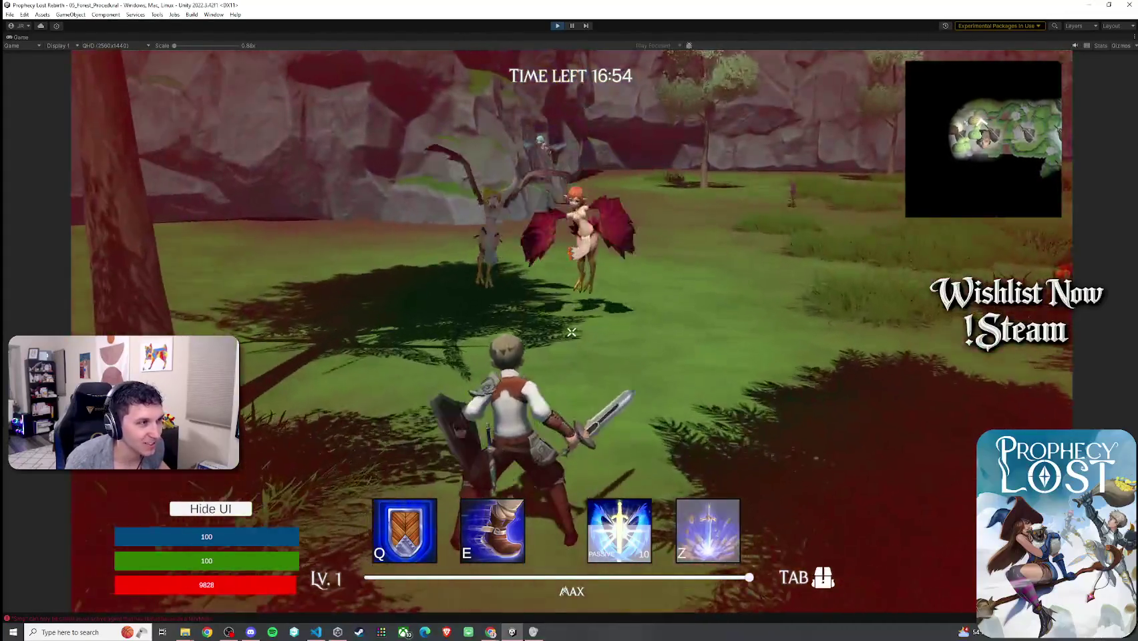
{"action": "left_click", "coordinate": [571, 332]}
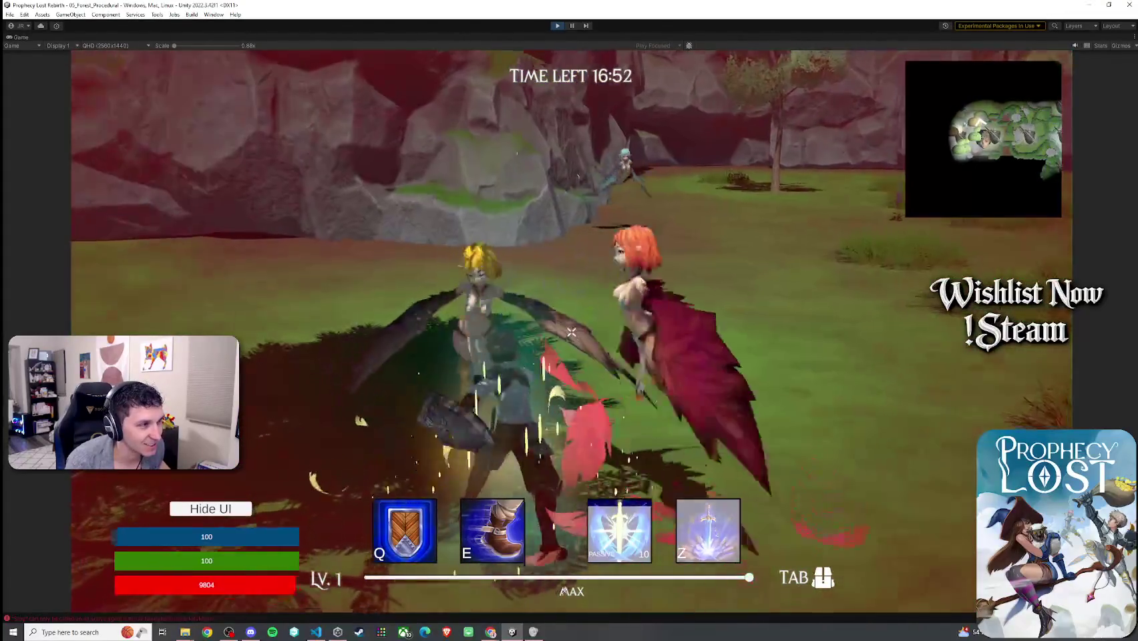
{"action": "key", "text": "w"}
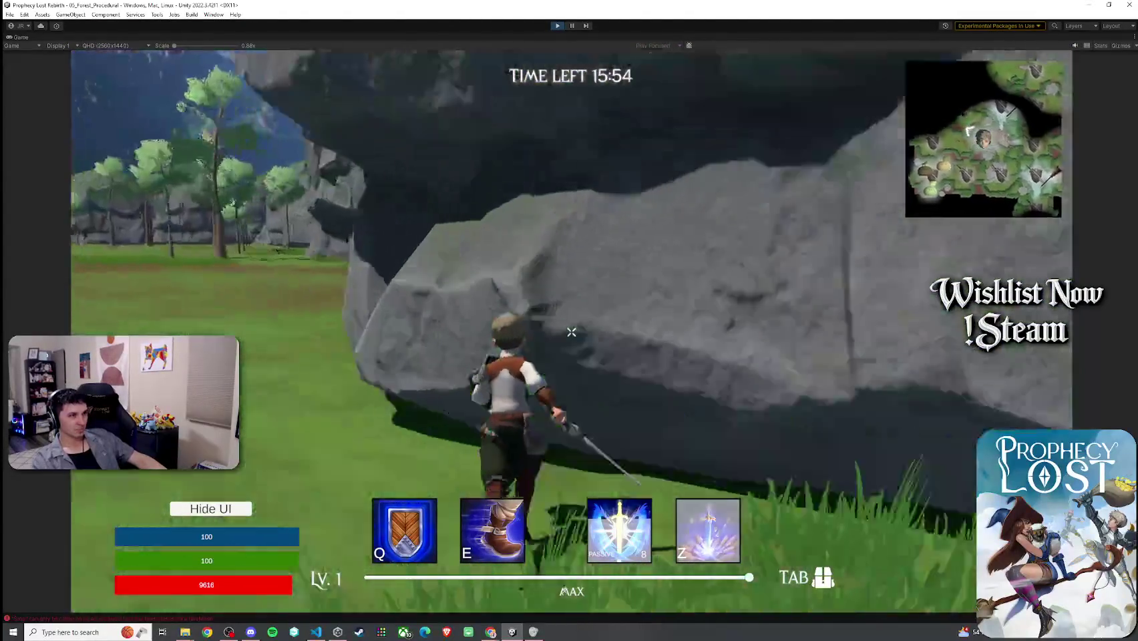
- Run up the rocky slope into the grassy valley and swing in the foggy clearing
{"action": "key", "text": "w"}
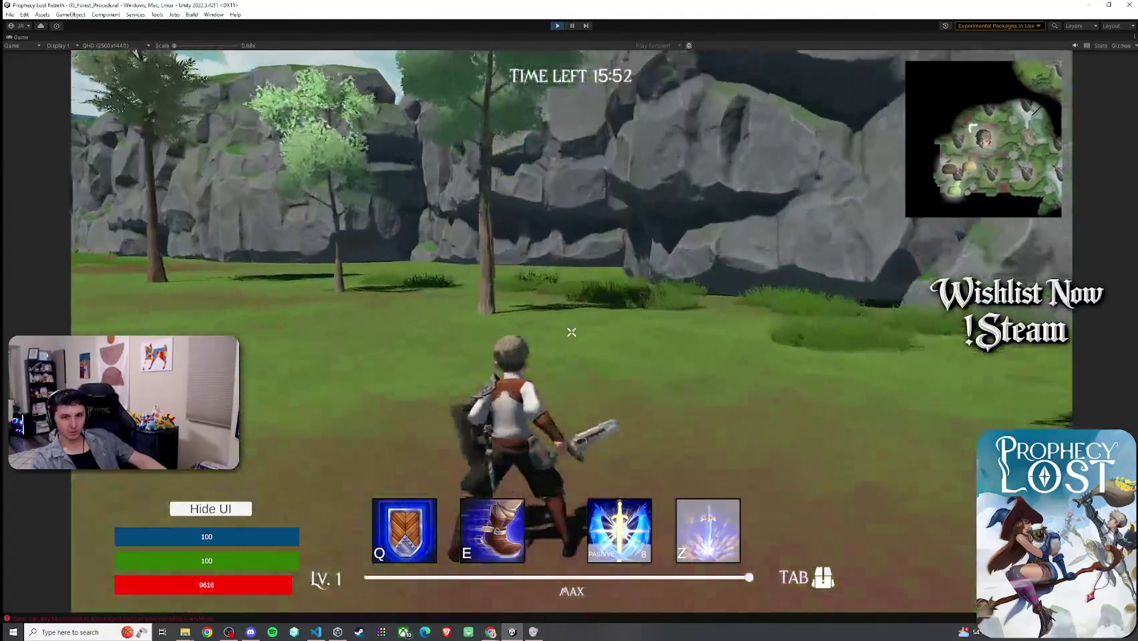
{"action": "key", "text": "w"}
{"action": "key", "text": "w"}
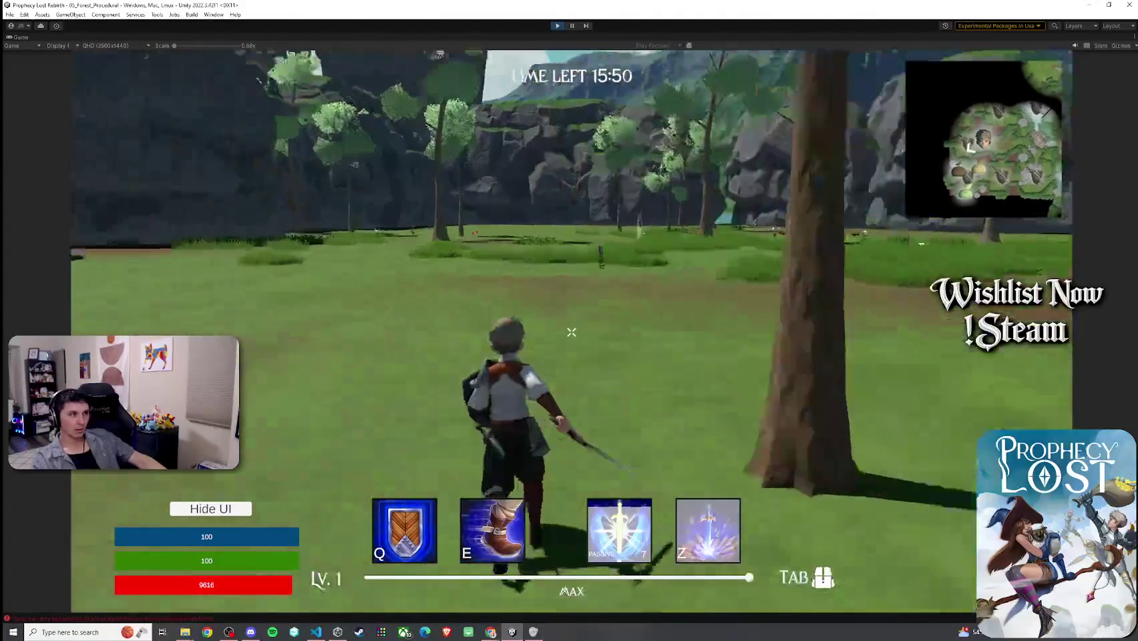
{"action": "key", "text": "w"}
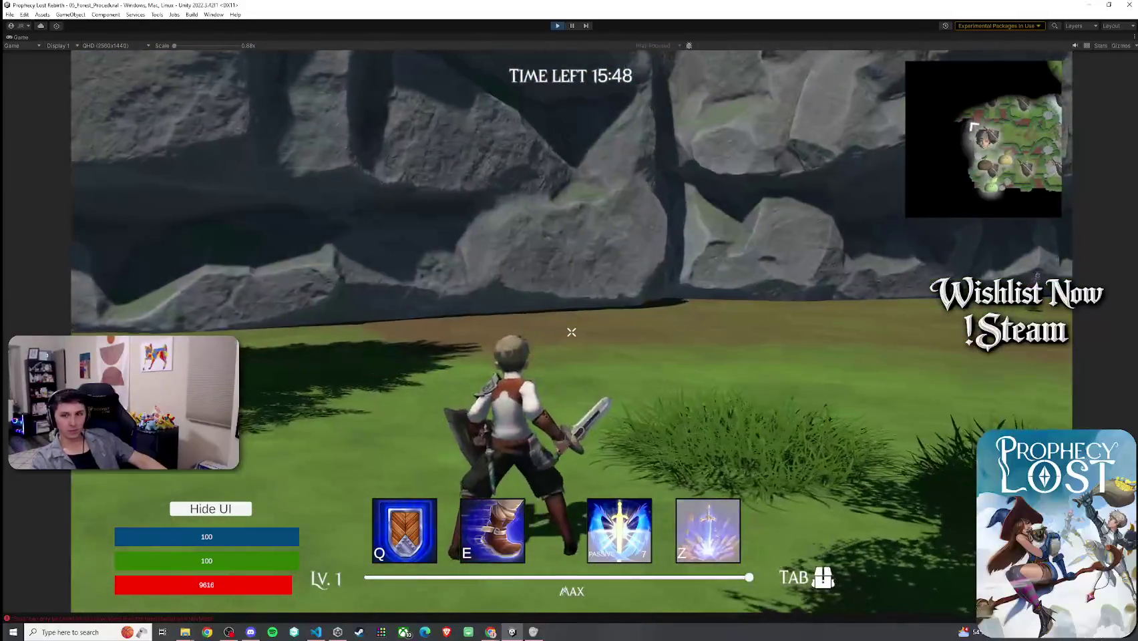
{"action": "key", "text": "w"}
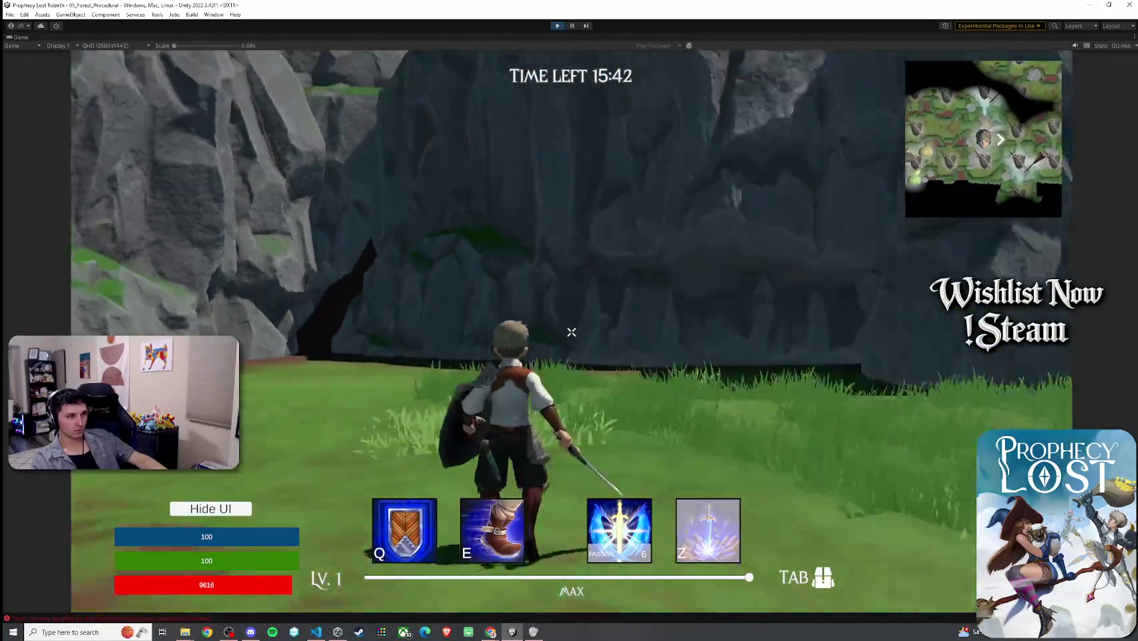
{"action": "key", "text": "w"}
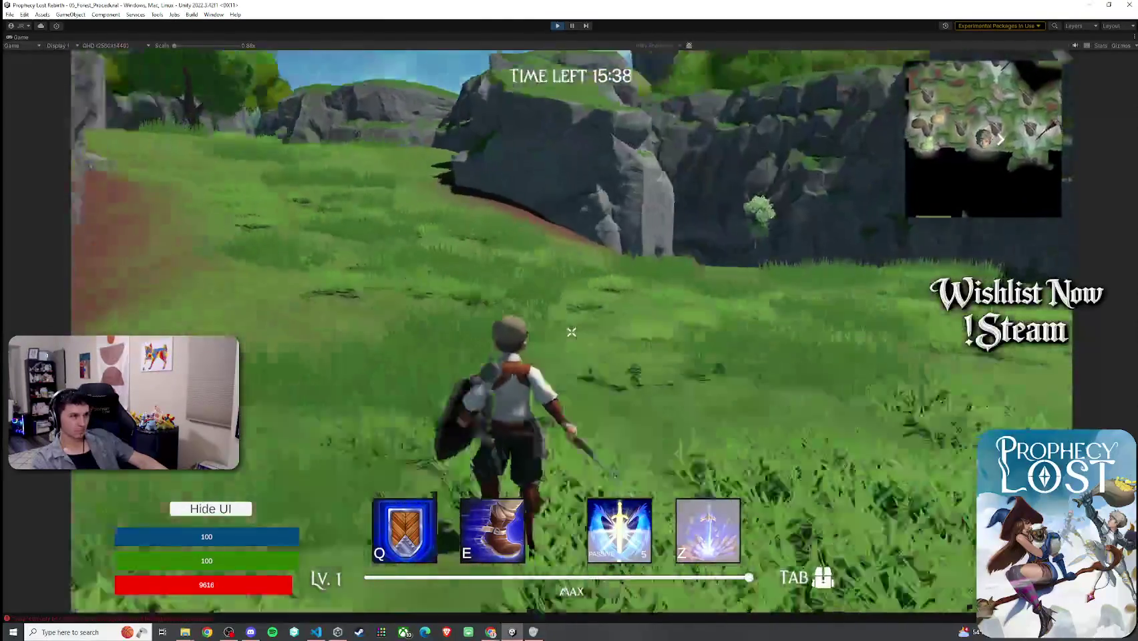
{"action": "key", "text": "w"}
{"action": "key", "text": "w"}
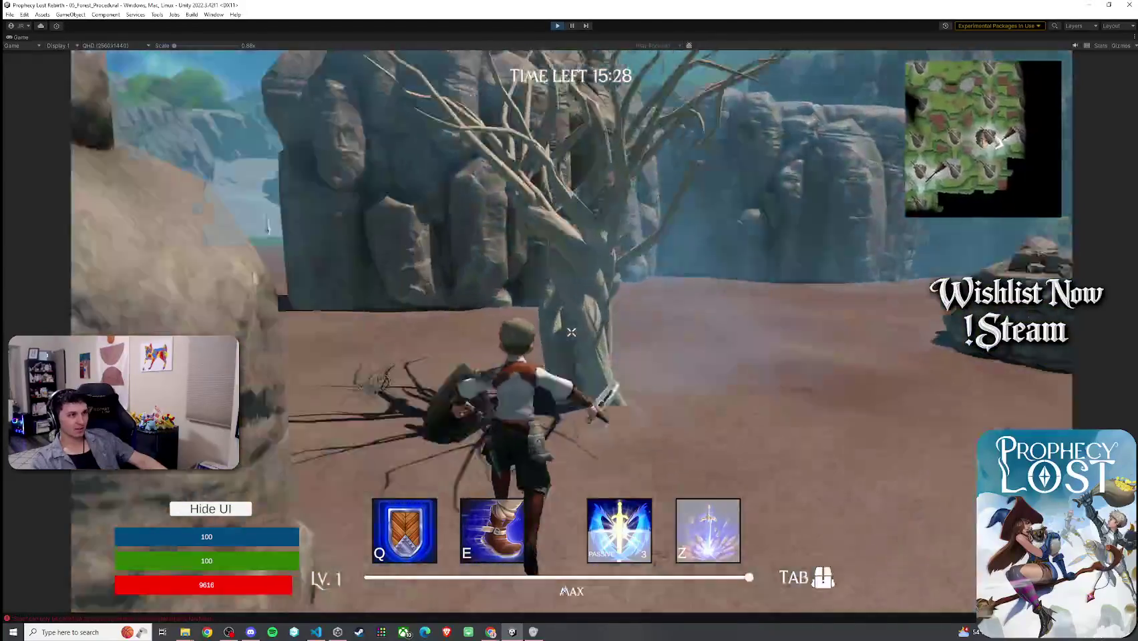
{"action": "key", "text": "w"}
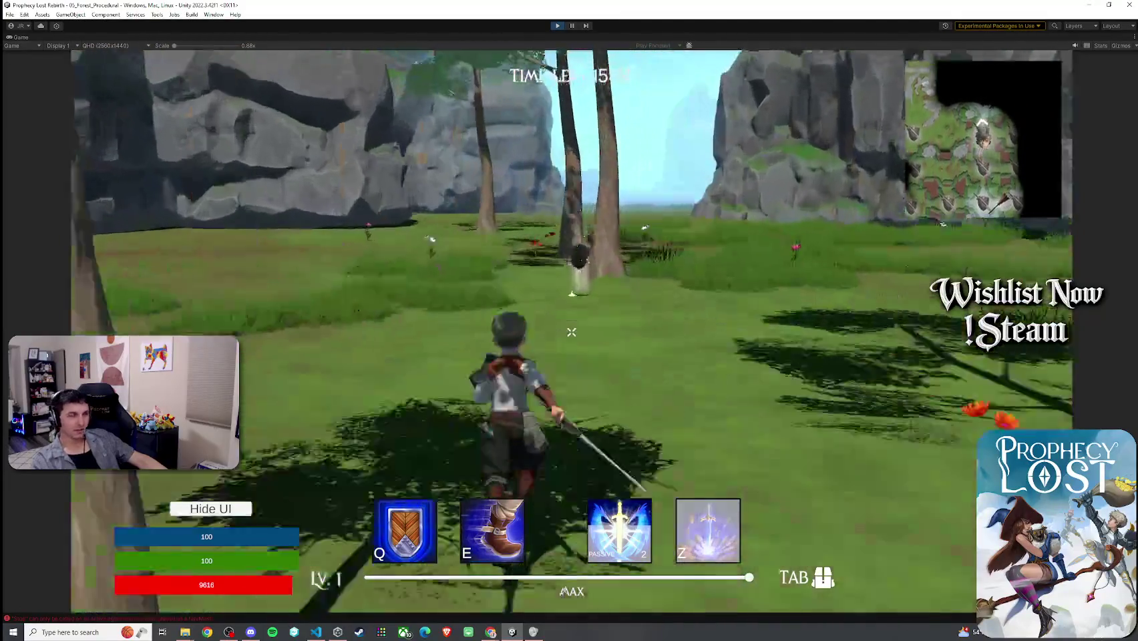
{"action": "left_click", "coordinate": [572, 332]}
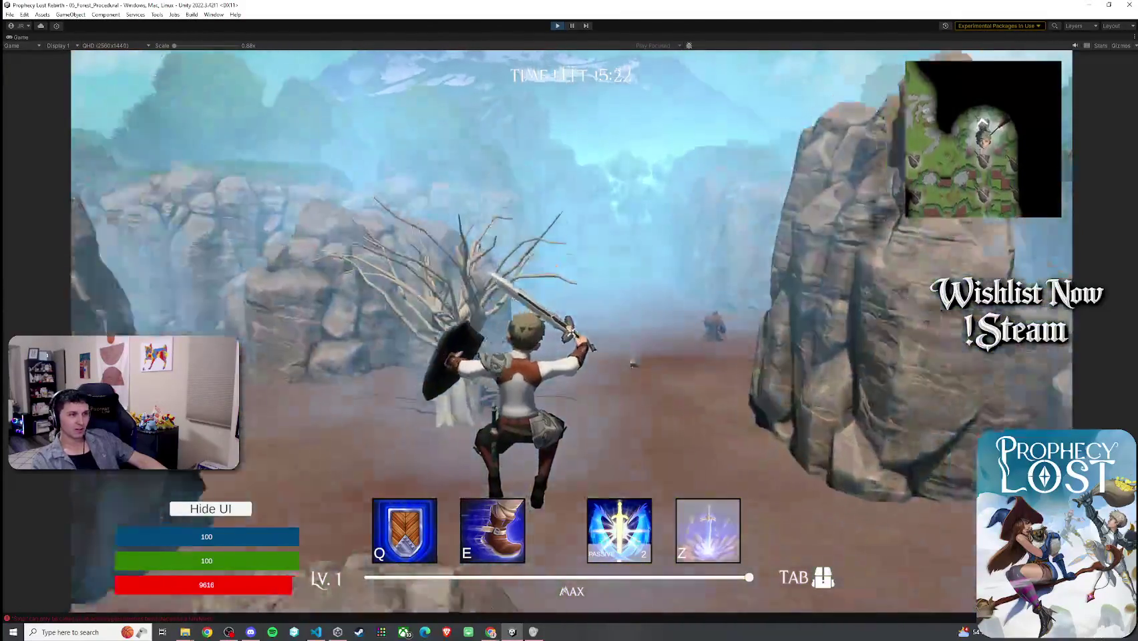
- Run through the bushes, past the cliffs and out into the open meadow
{"action": "key", "text": "w"}
{"action": "key", "text": "w"}
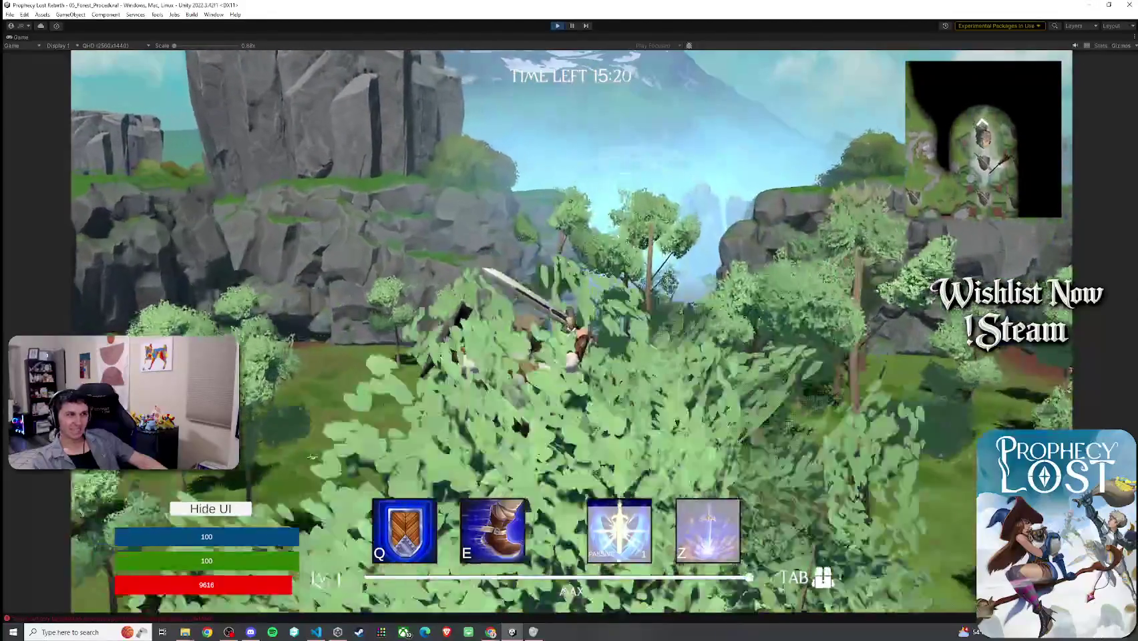
{"action": "key", "text": "w"}
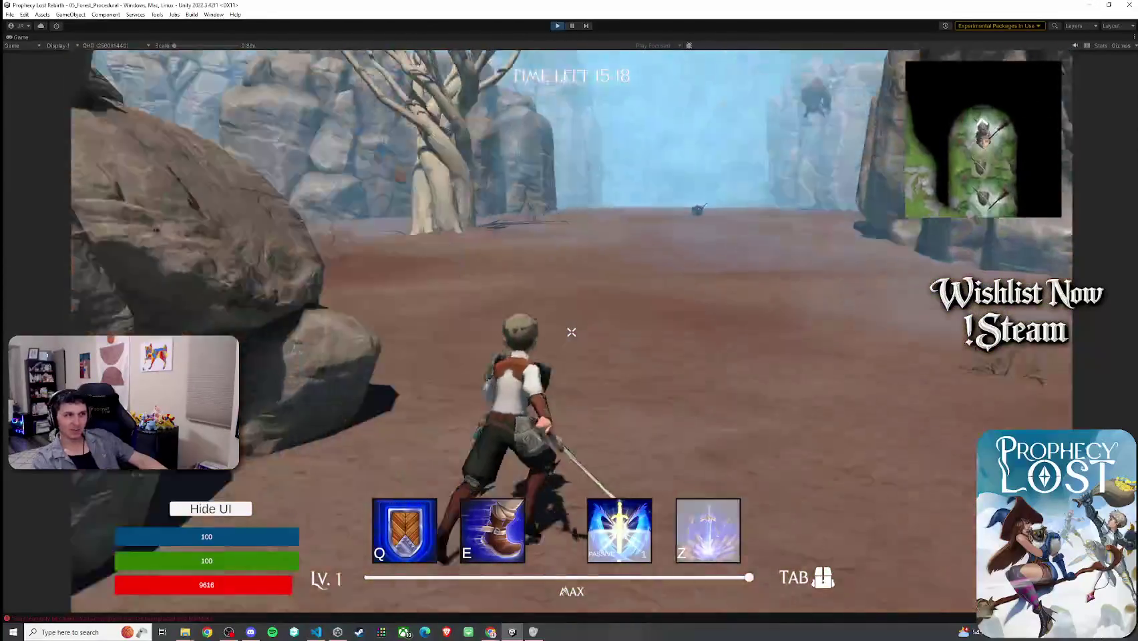
{"action": "key", "text": "w"}
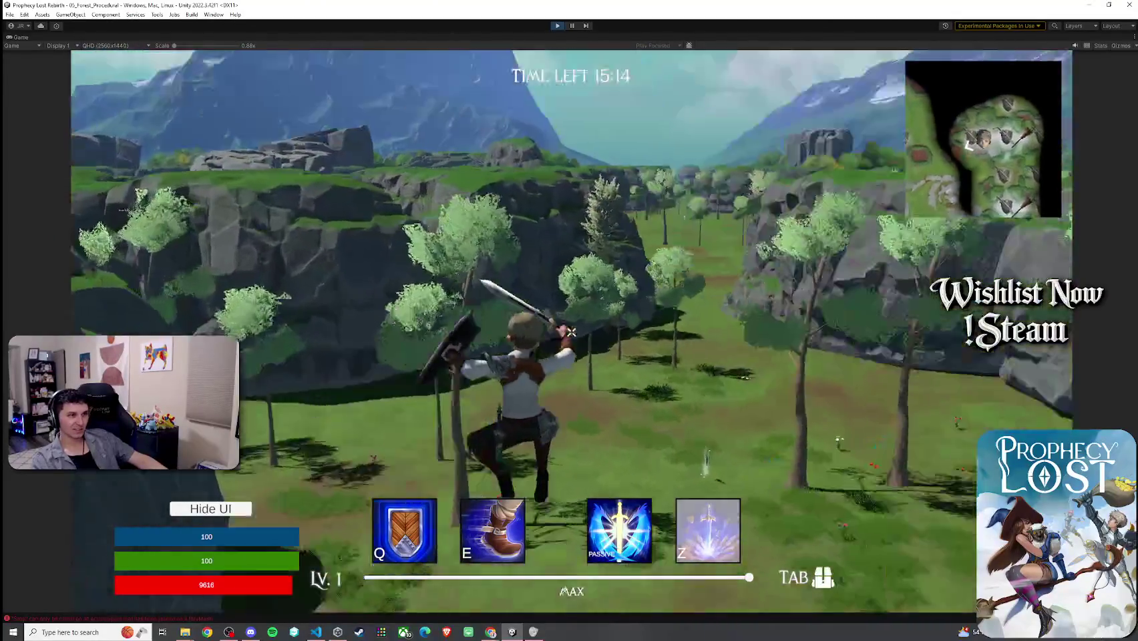
{"action": "key", "text": "w"}
{"action": "key", "text": "w"}
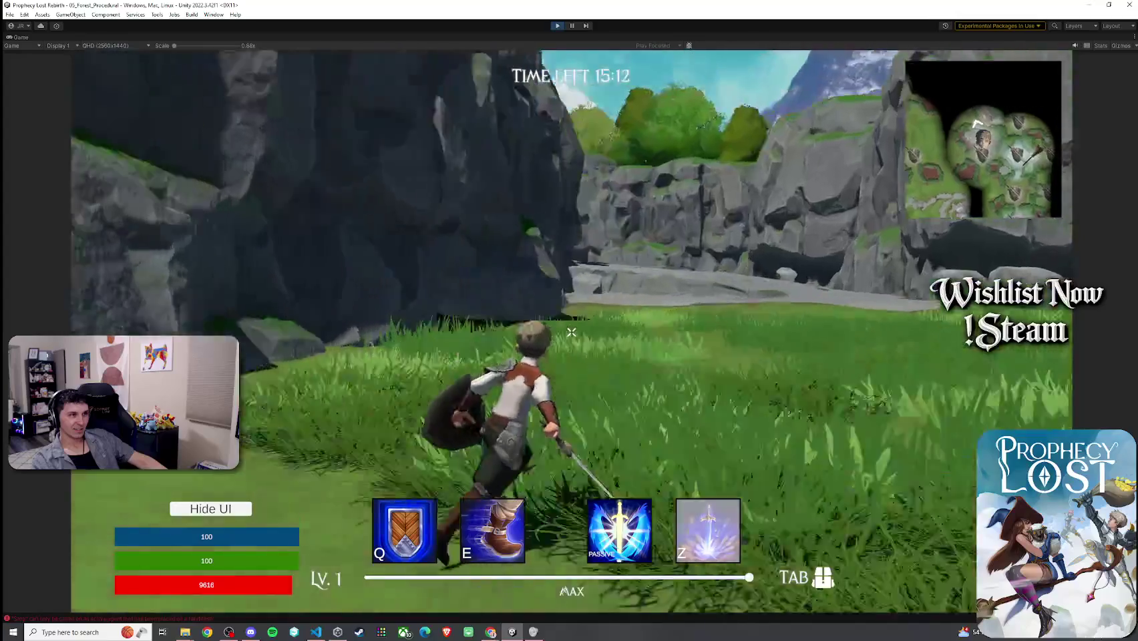
{"action": "key", "text": "w"}
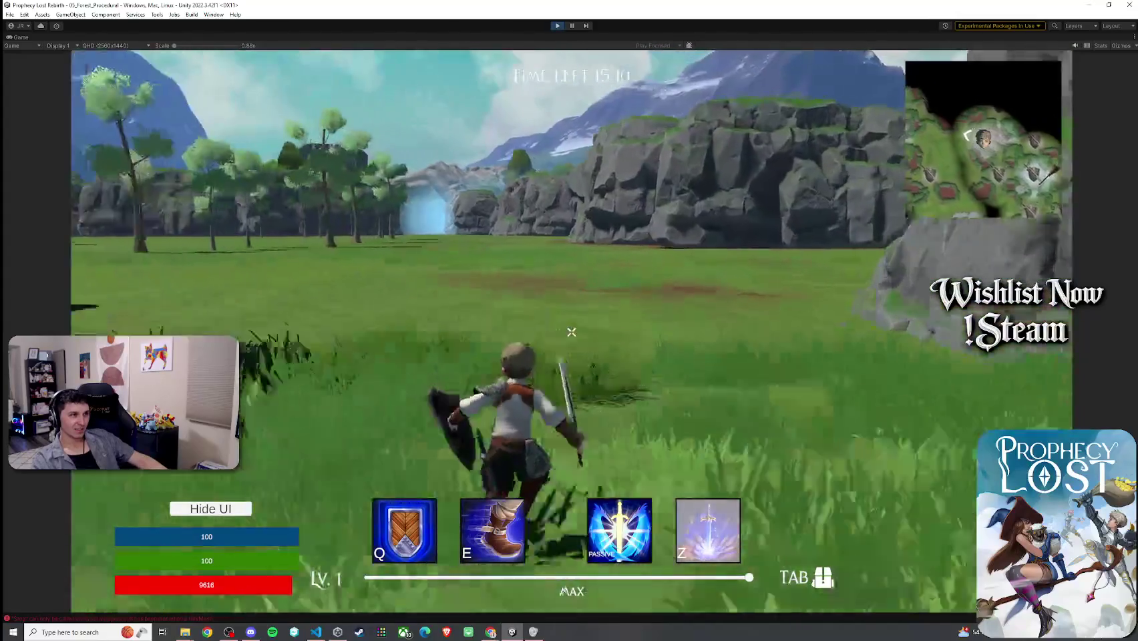
{"action": "key", "text": "w"}
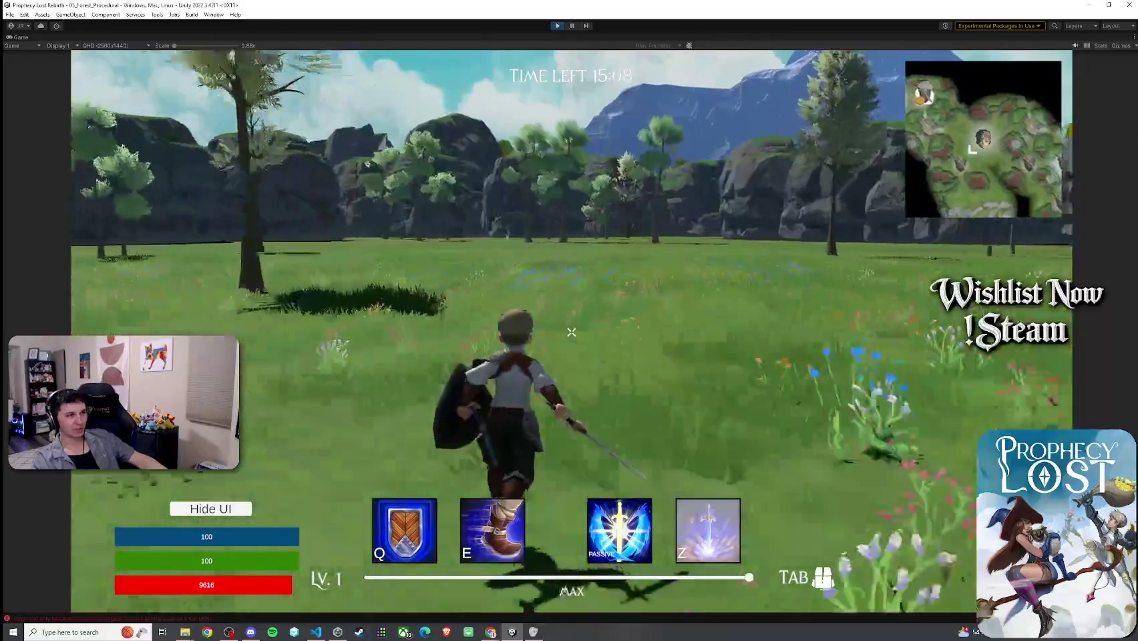
{"action": "key", "text": "w"}
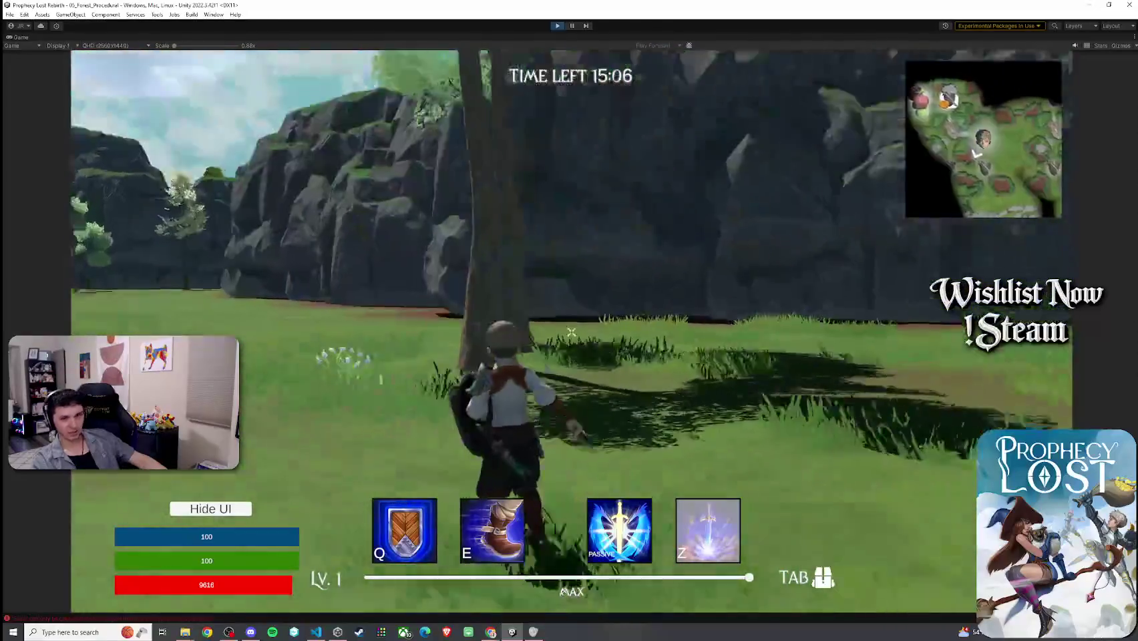
- Turn left across the meadow toward the cliffs and slash the slime
{"action": "key", "text": "a"}
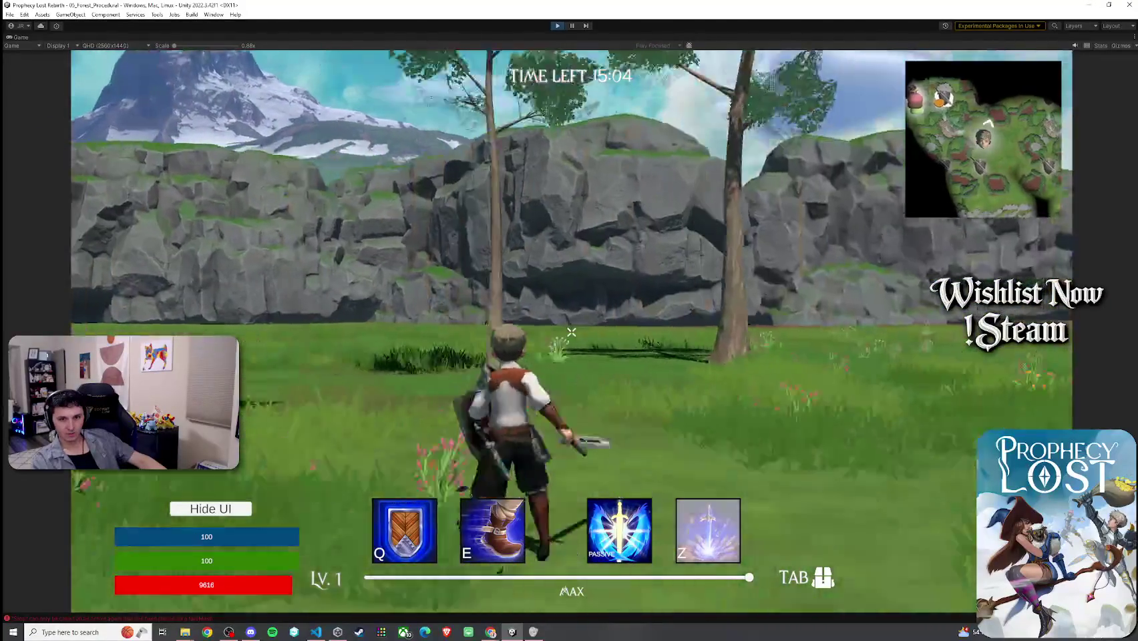
{"action": "key", "text": "a"}
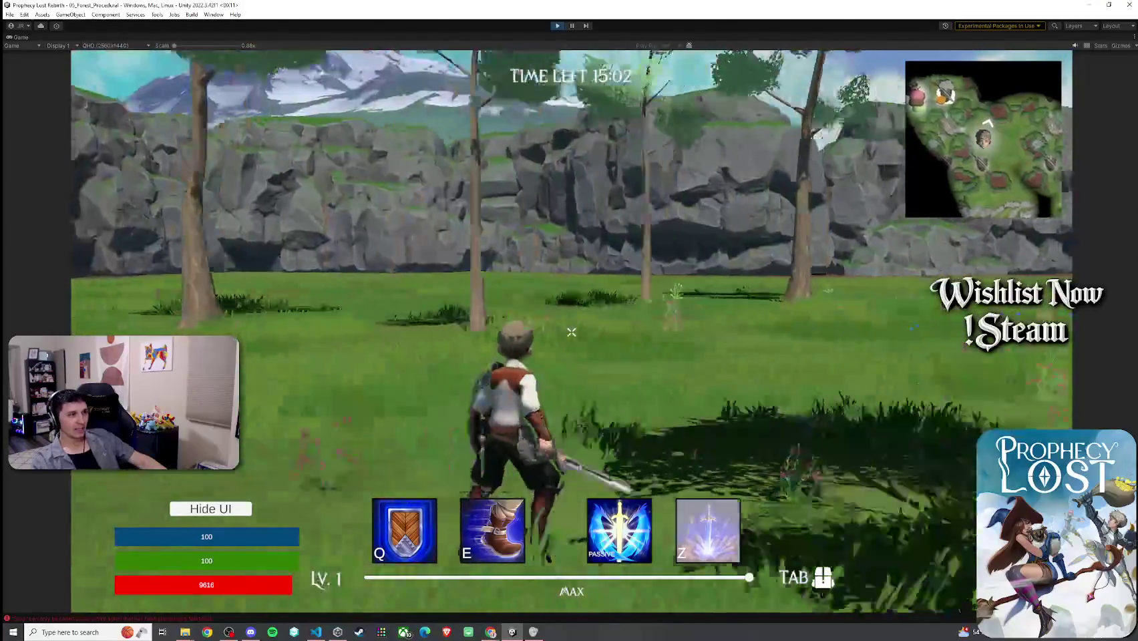
{"action": "key", "text": "w"}
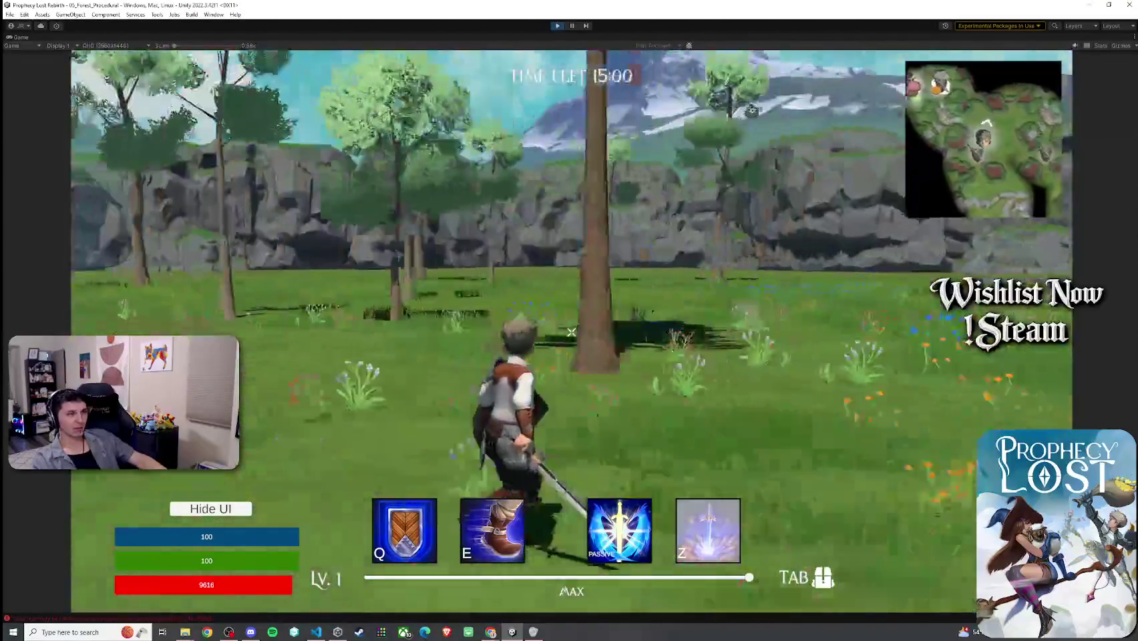
{"action": "key", "text": "w"}
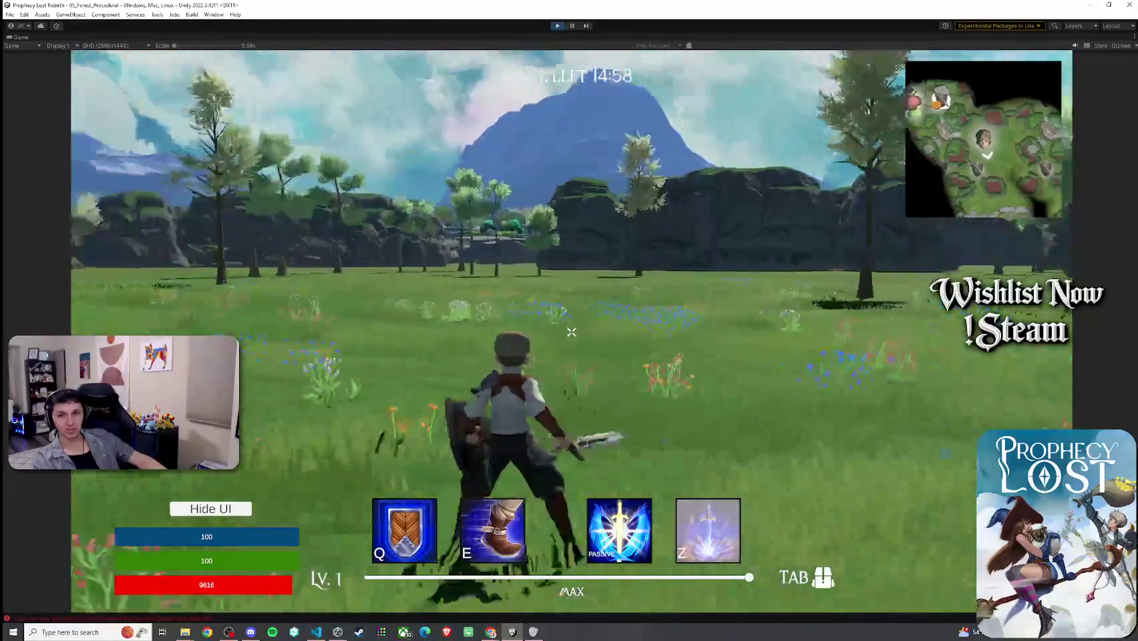
{"action": "left_click", "coordinate": [571, 332]}
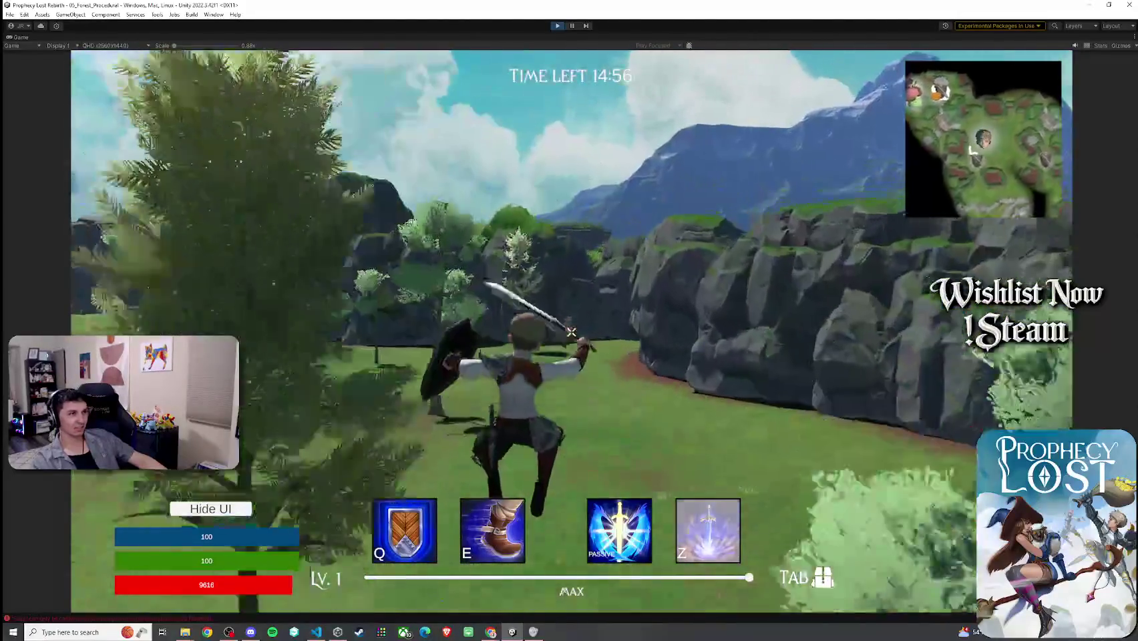
{"action": "key", "text": "w"}
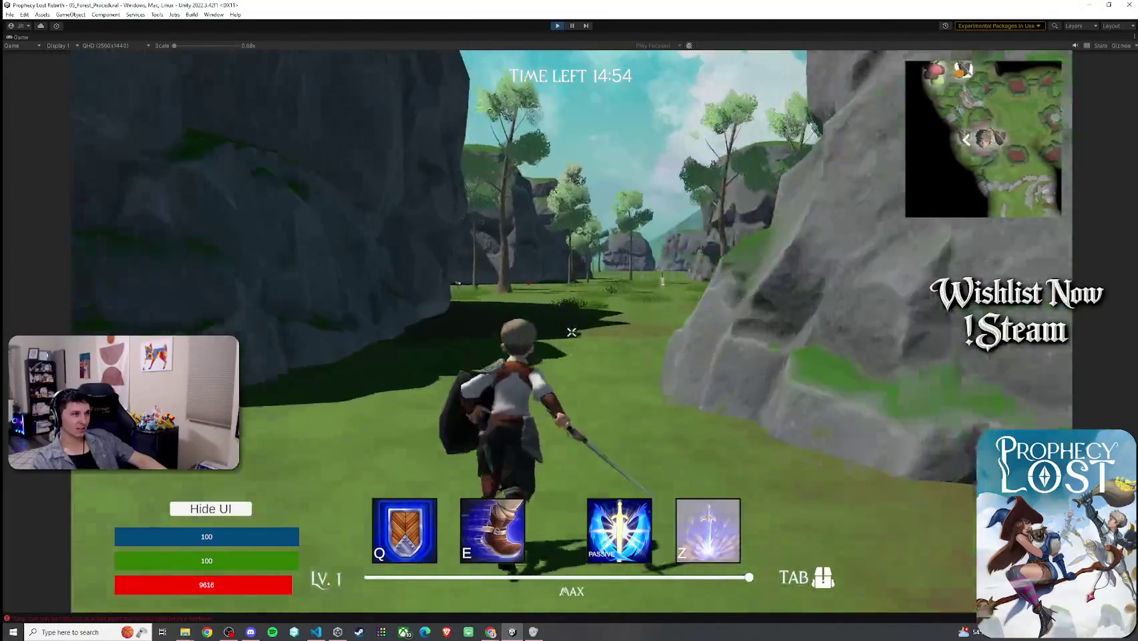
{"action": "key", "text": "w"}
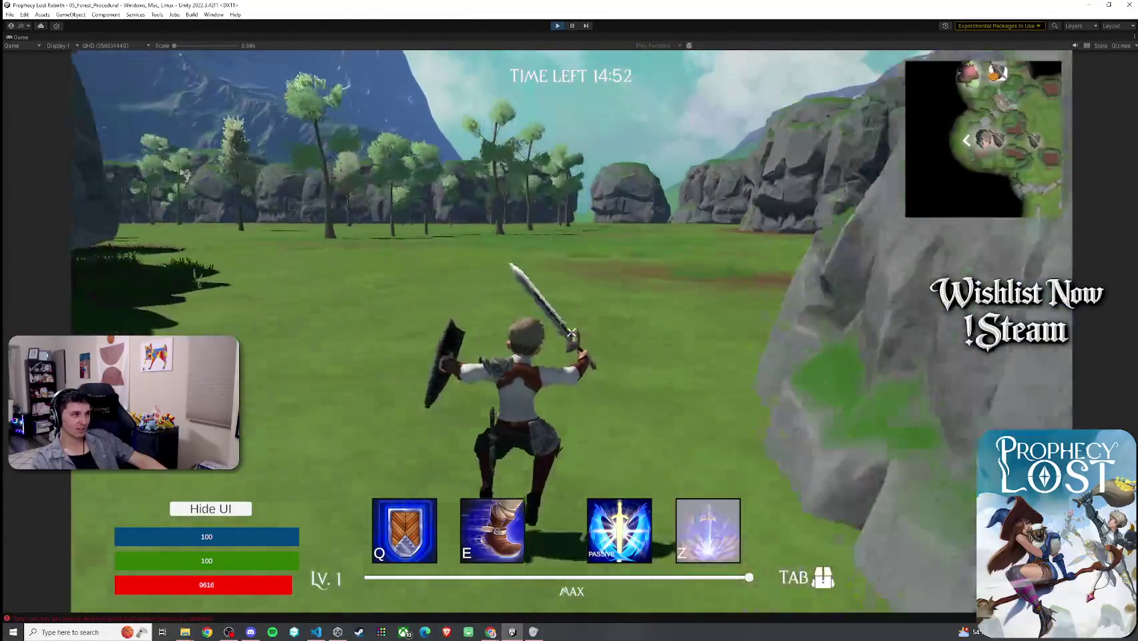
{"action": "key", "text": "w"}
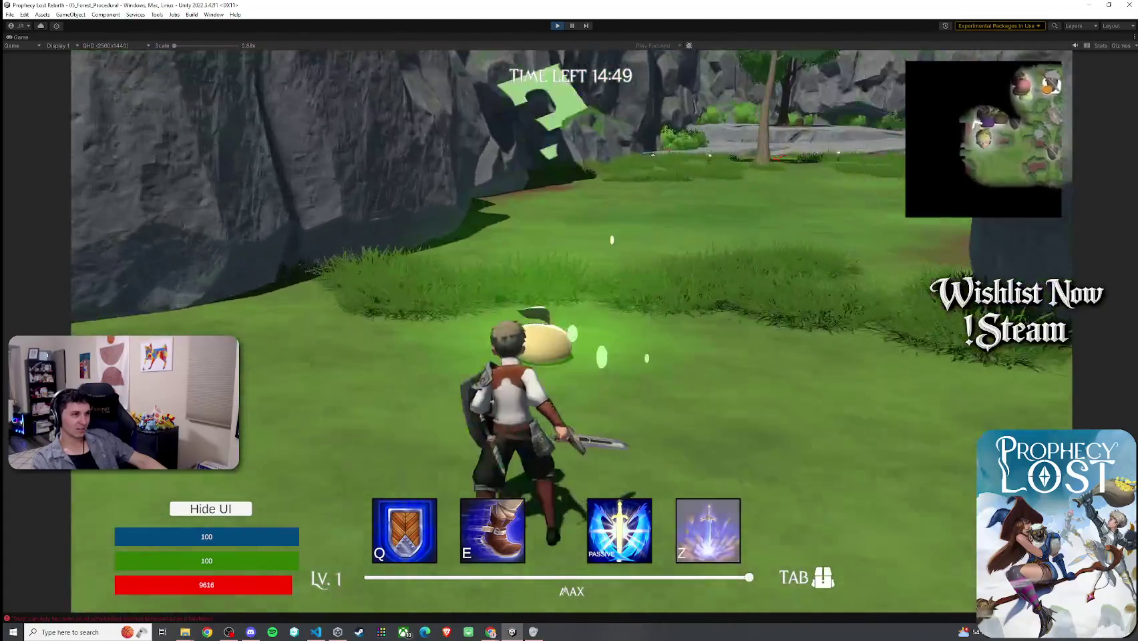
{"action": "left_click", "coordinate": [571, 332]}
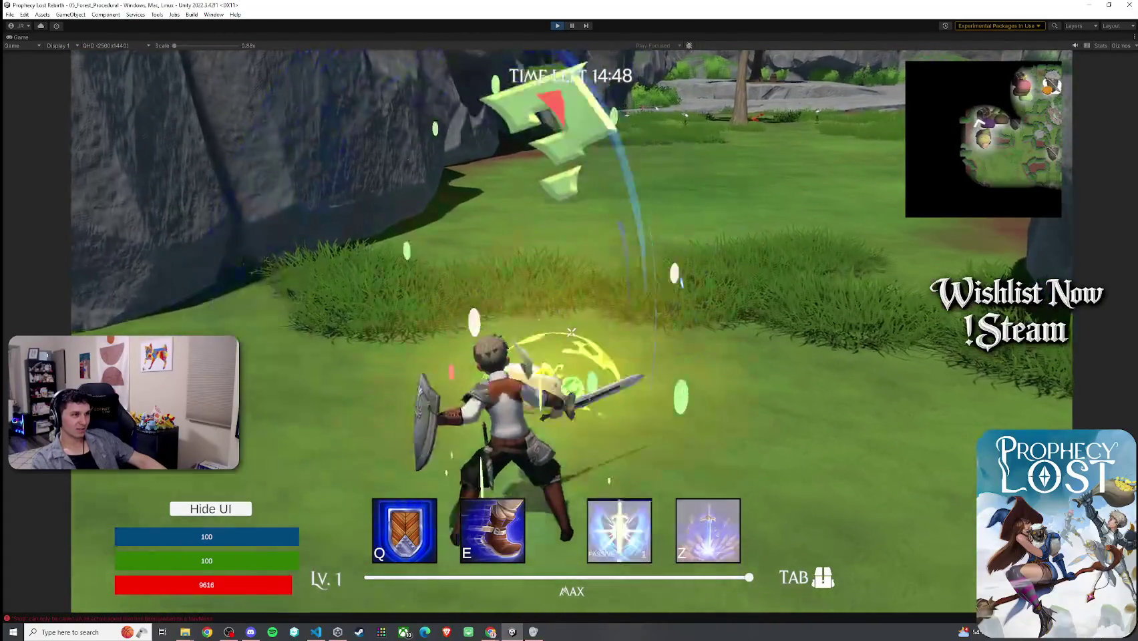
- Attack the slimes with spins and slashes, dash with E and shield with Q
{"action": "left_click", "coordinate": [571, 332]}
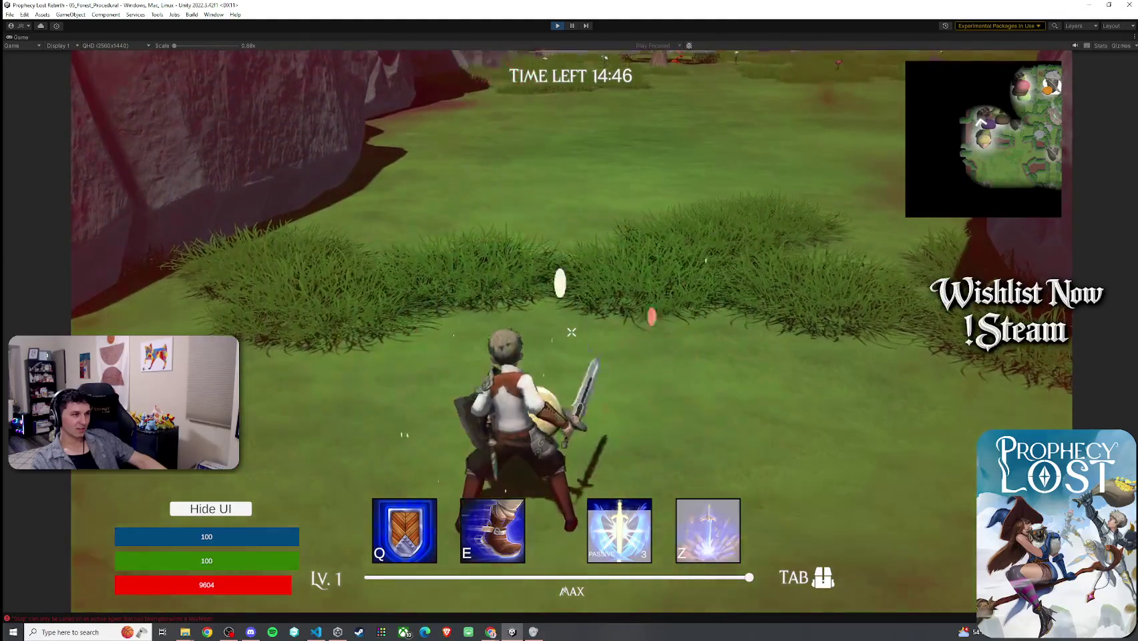
{"action": "left_click", "coordinate": [572, 332]}
{"action": "key", "text": "w"}
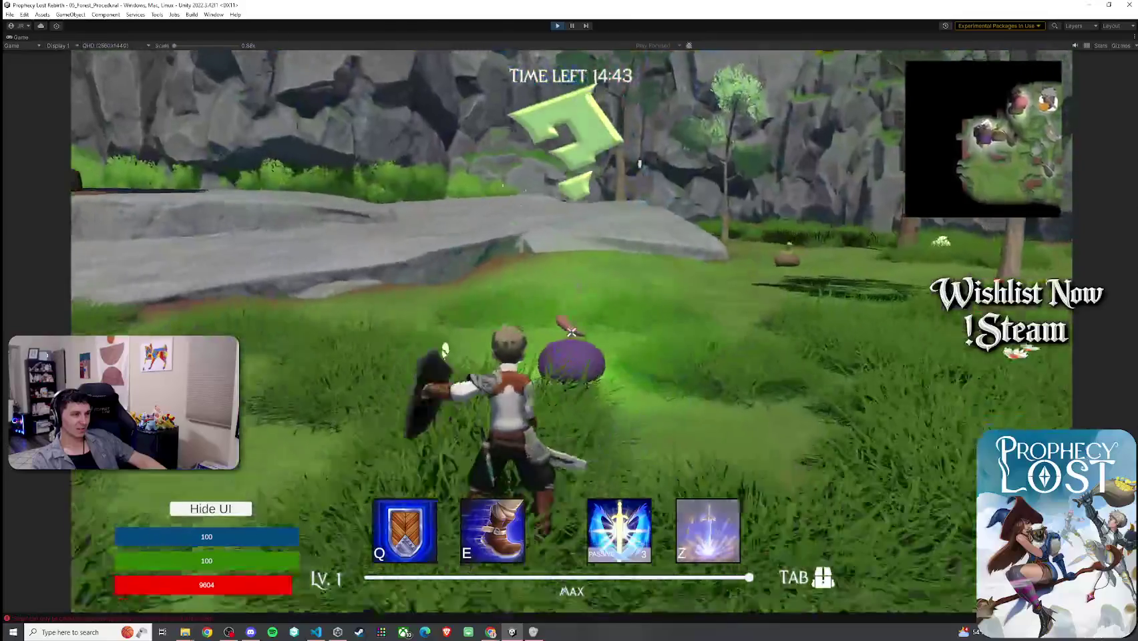
{"action": "left_click", "coordinate": [571, 332]}
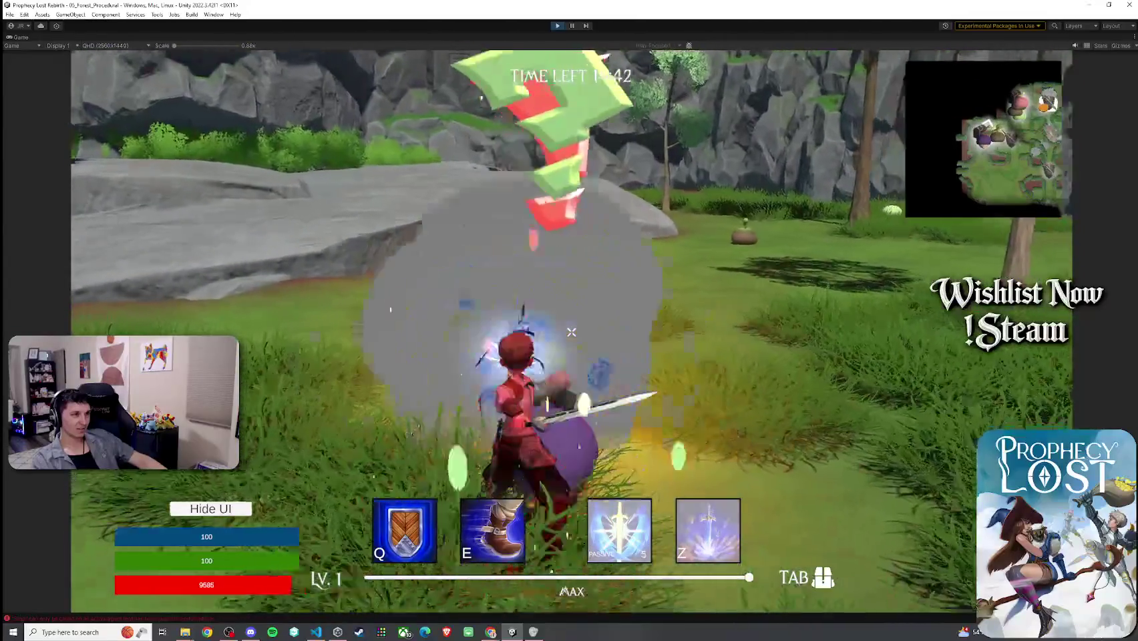
{"action": "key", "text": "e"}
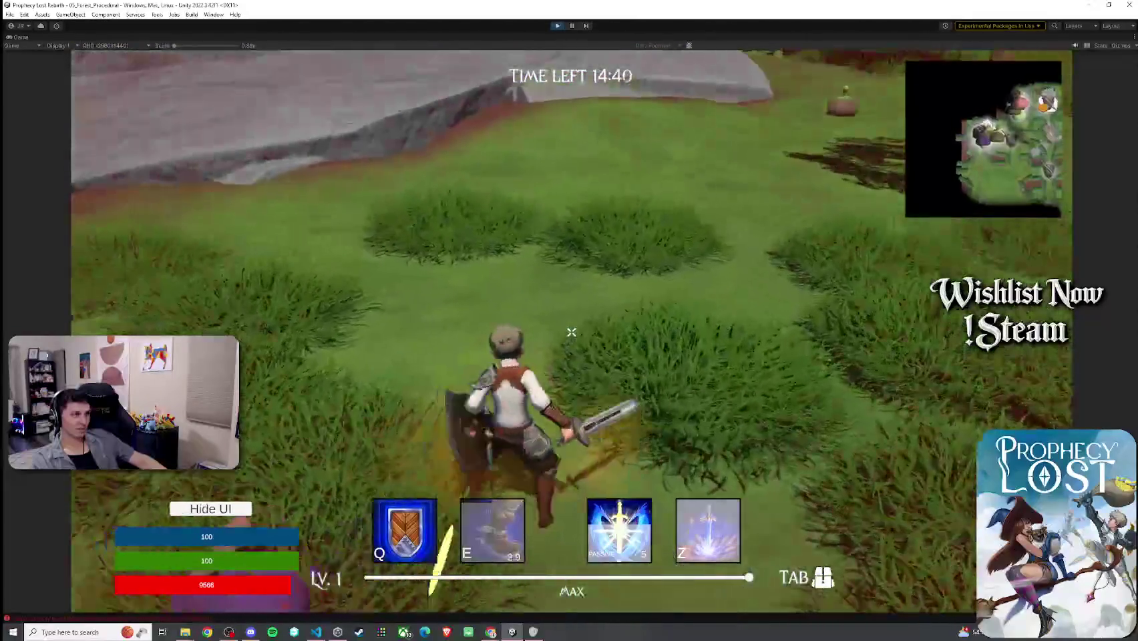
{"action": "key", "text": "q"}
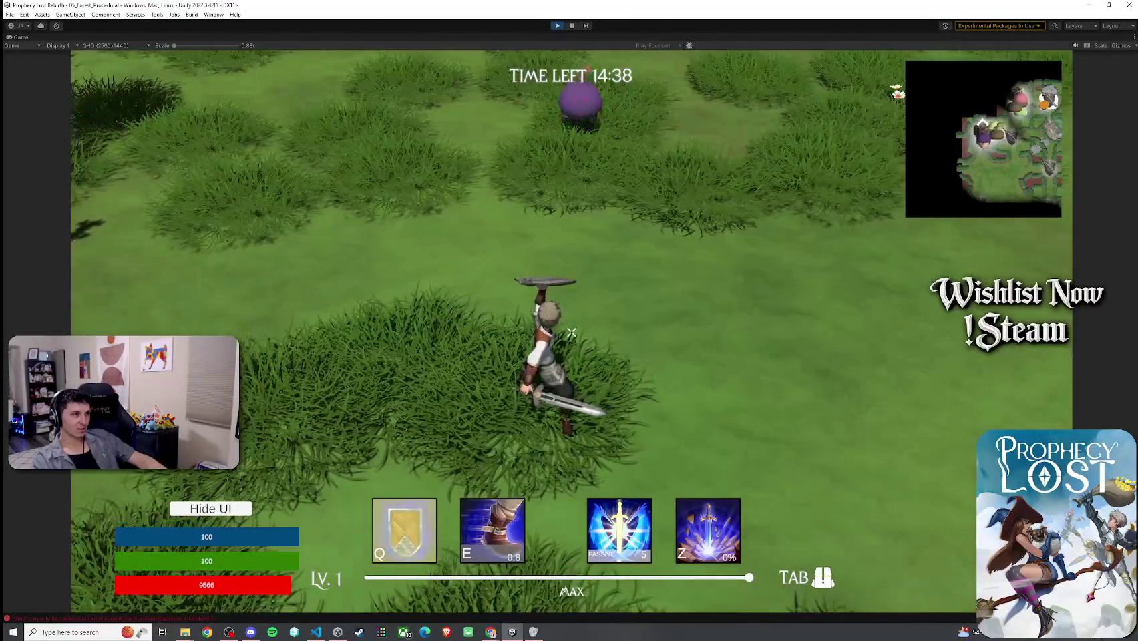
{"action": "left_click", "coordinate": [571, 332]}
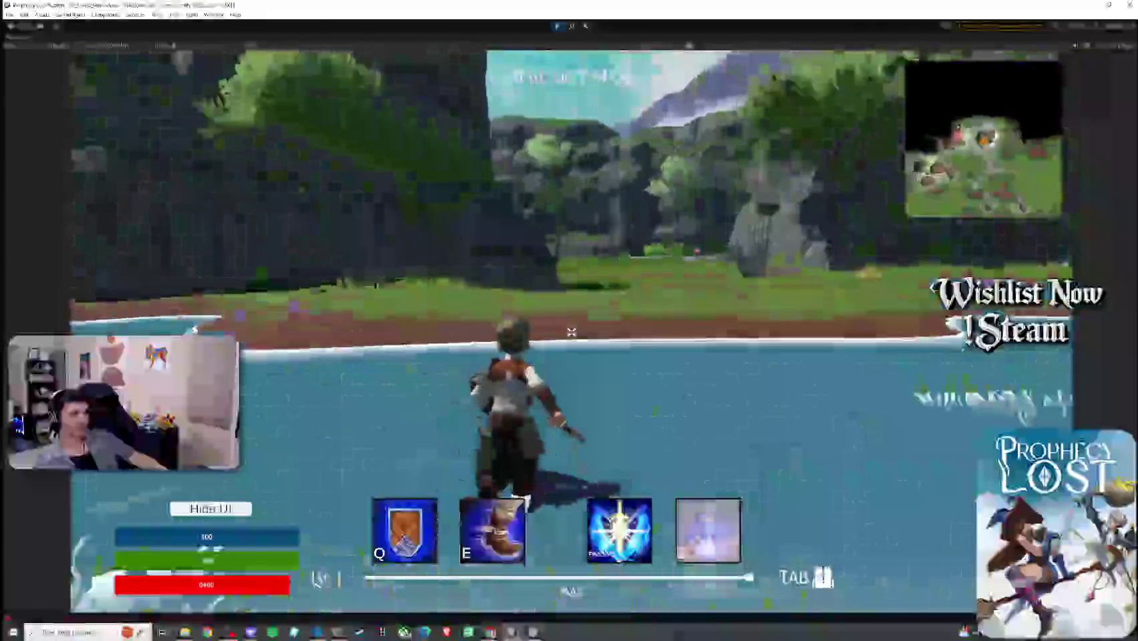
- Keep slashing the red slime, then exit Play mode with Ctrl+P
{"action": "left_click", "coordinate": [571, 332]}
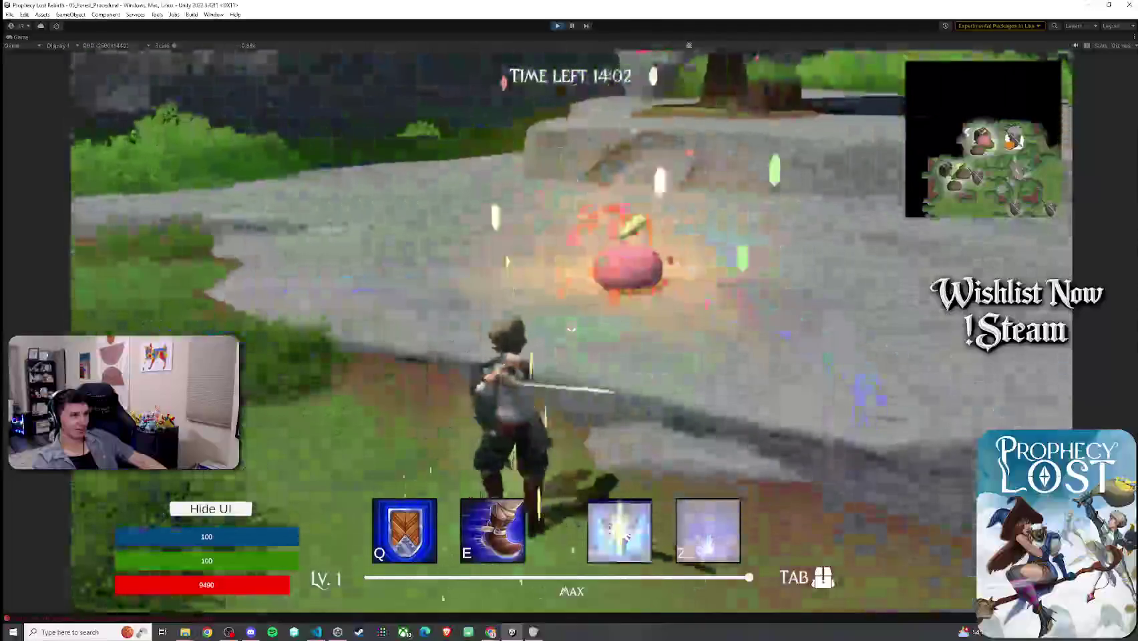
{"action": "left_click", "coordinate": [571, 330]}
{"action": "left_click", "coordinate": [572, 330]}
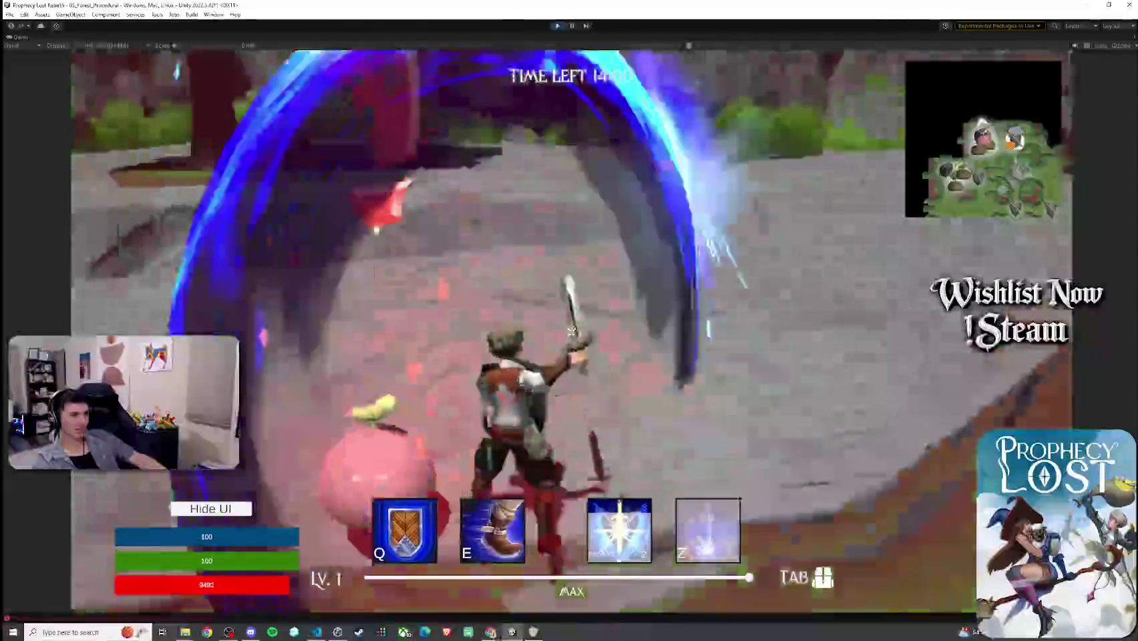
{"action": "left_click", "coordinate": [572, 330]}
{"action": "left_click", "coordinate": [572, 332]}
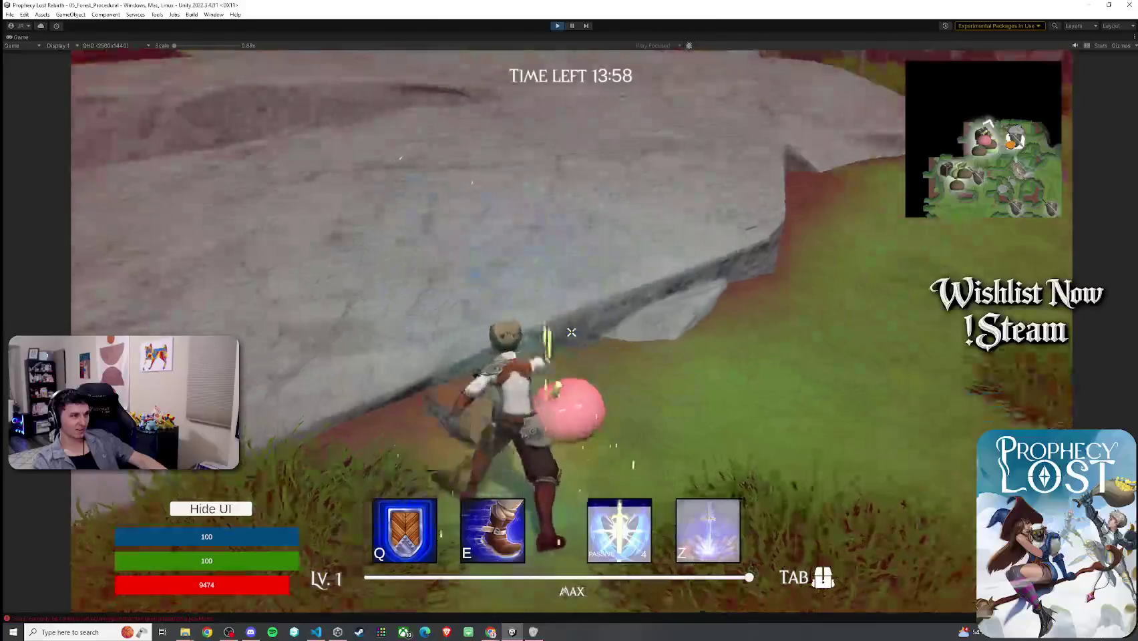
{"action": "key", "text": "ctrl+p"}
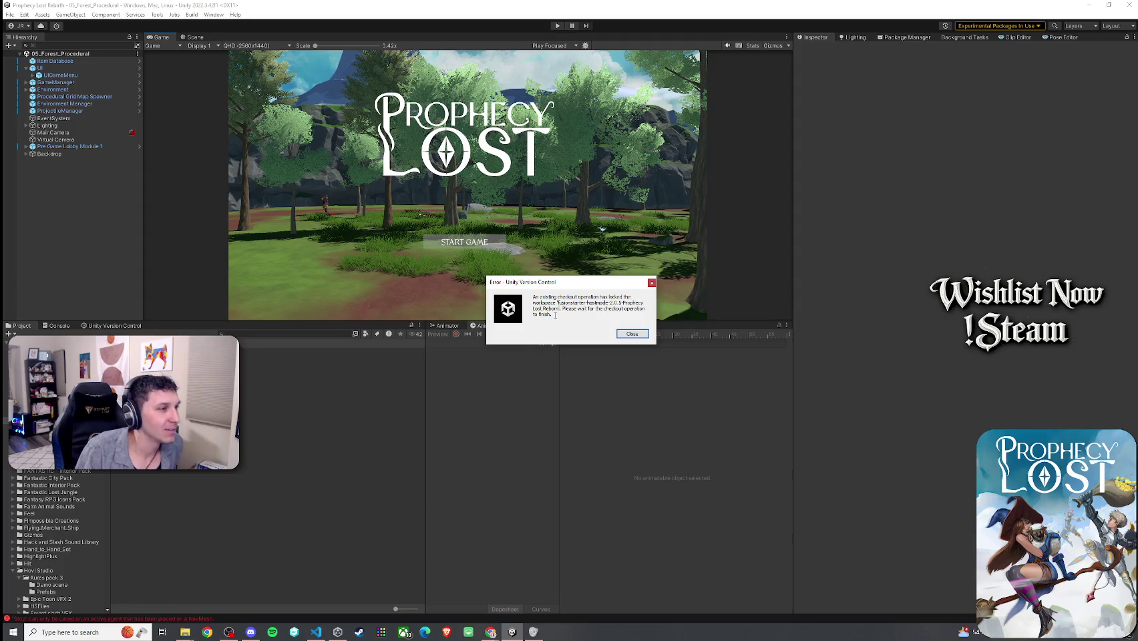
- Read the workspace checkout error and close the Version Control dialog
{"action": "mouse_move", "coordinate": [555, 316]}
{"action": "left_mouse_down"}
{"action": "mouse_move", "coordinate": [534, 297]}
{"action": "mouse_move", "coordinate": [588, 303]}
{"action": "left_mouse_up"}
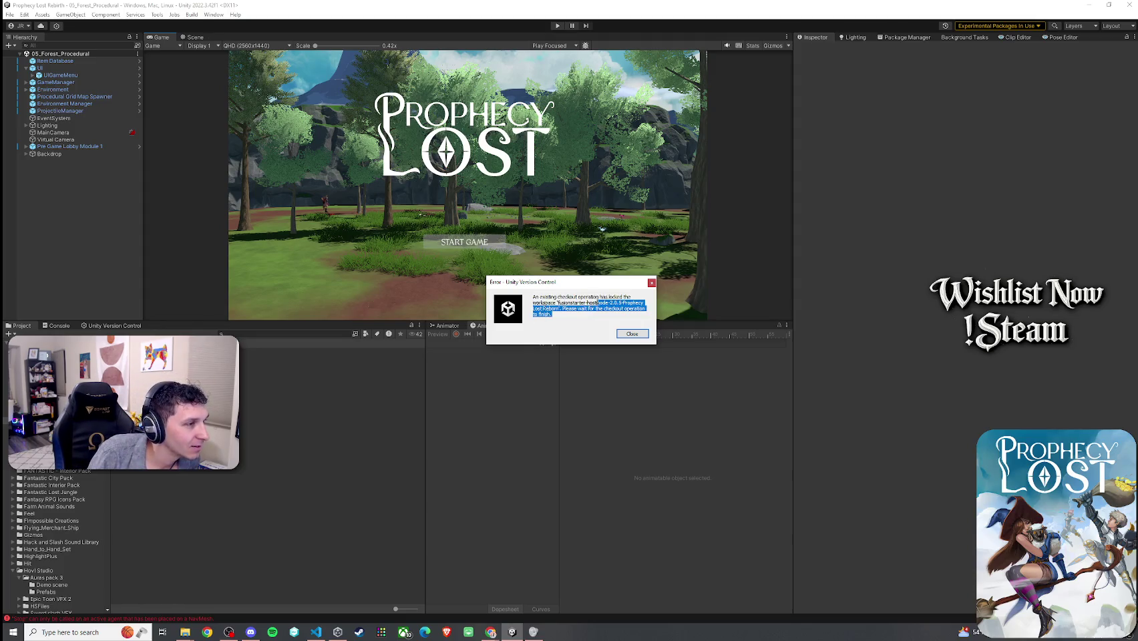
{"action": "left_click", "coordinate": [632, 333]}
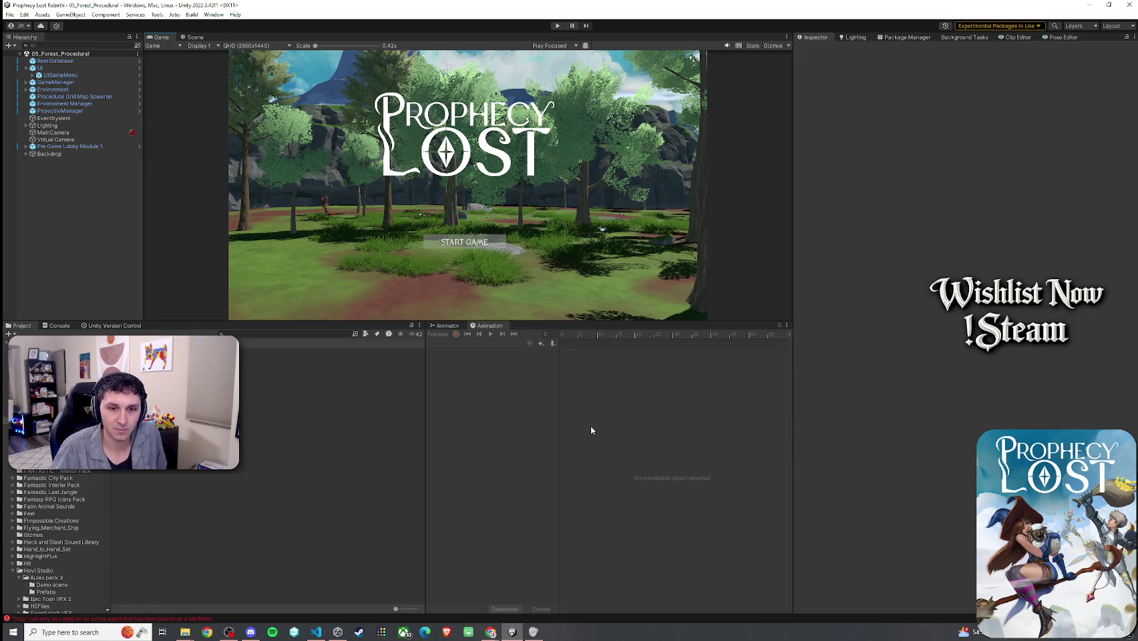
{"action": "key", "text": "alt+Tab"}
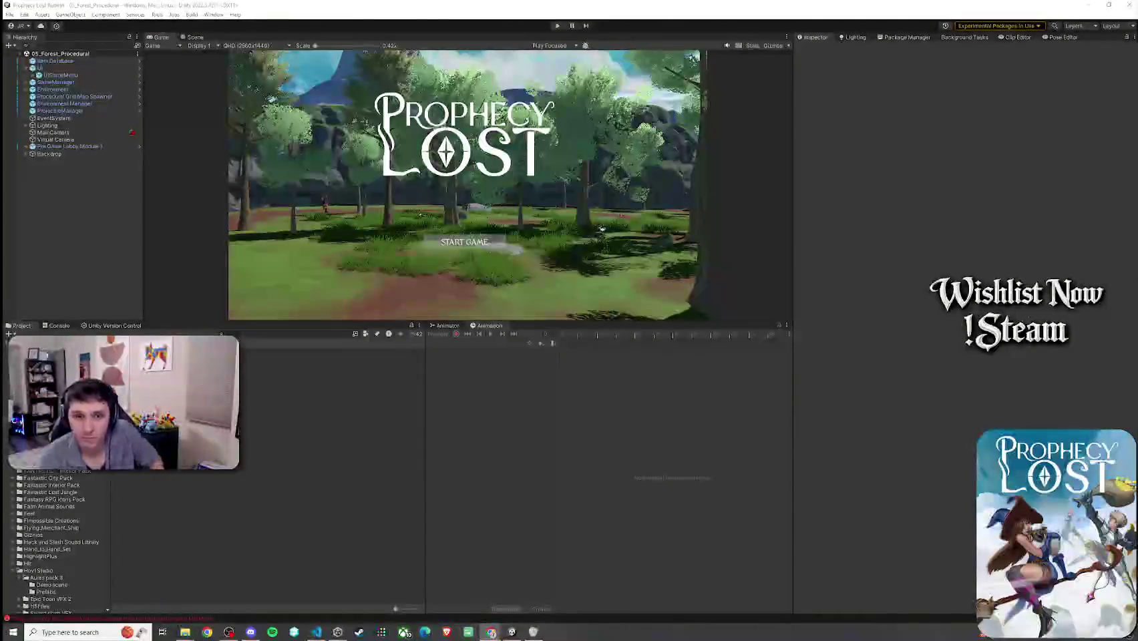
- Drag the Game view's divider right so the title screen appears larger
{"action": "mouse_move", "coordinate": [793, 275]}
{"action": "left_mouse_down"}
{"action": "mouse_move", "coordinate": [838, 275]}
{"action": "mouse_move", "coordinate": [866, 321]}
{"action": "mouse_move", "coordinate": [814, 337]}
{"action": "mouse_move", "coordinate": [815, 459]}
{"action": "left_mouse_up"}
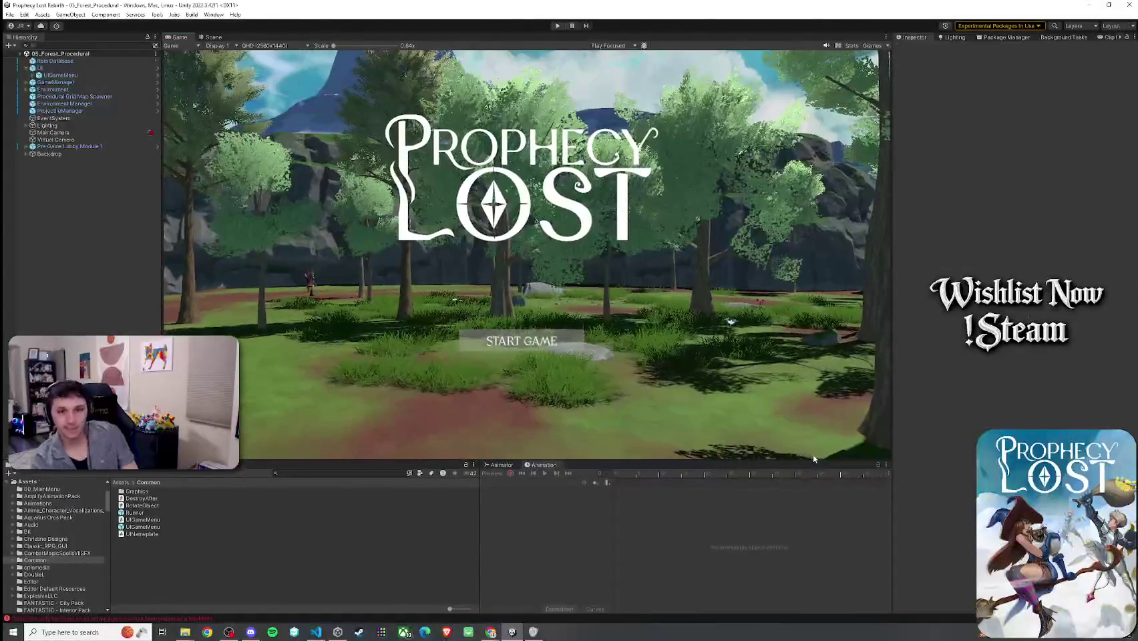
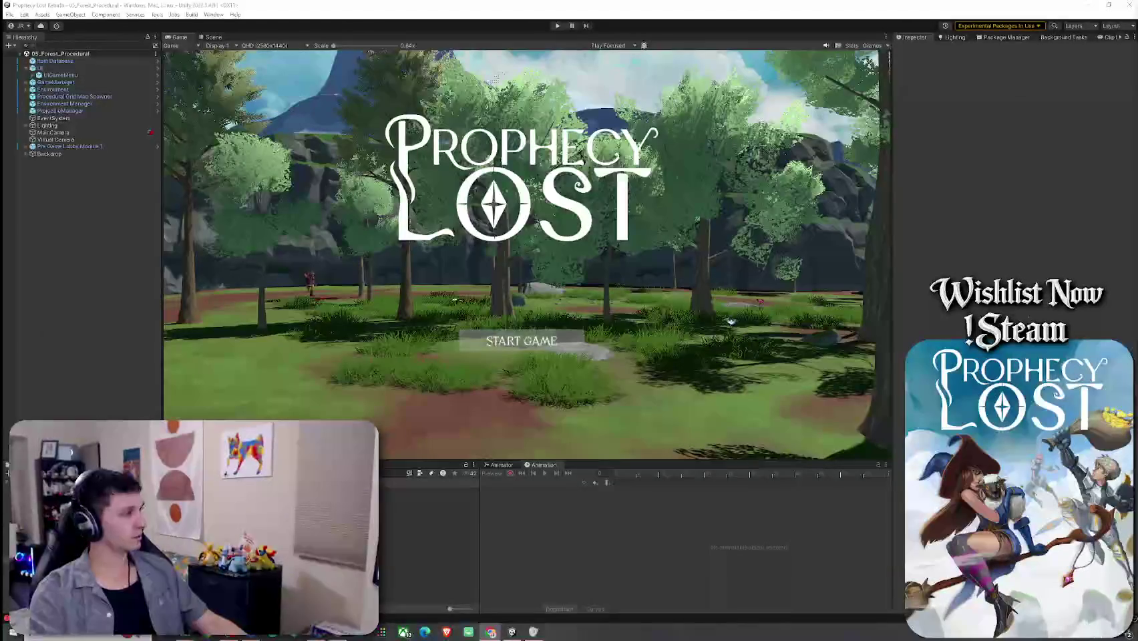
- Open Project Settings from the Edit menu, showing the Quality page with High Fidelity active
{"action": "left_click", "coordinate": [24, 14]}
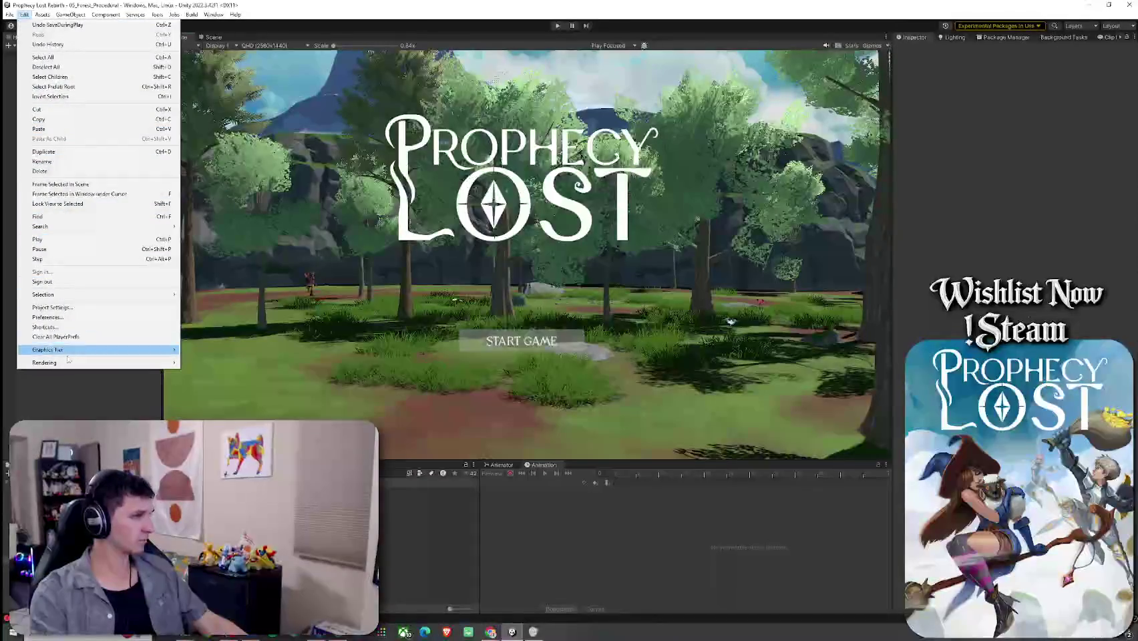
{"action": "left_click", "coordinate": [52, 307]}
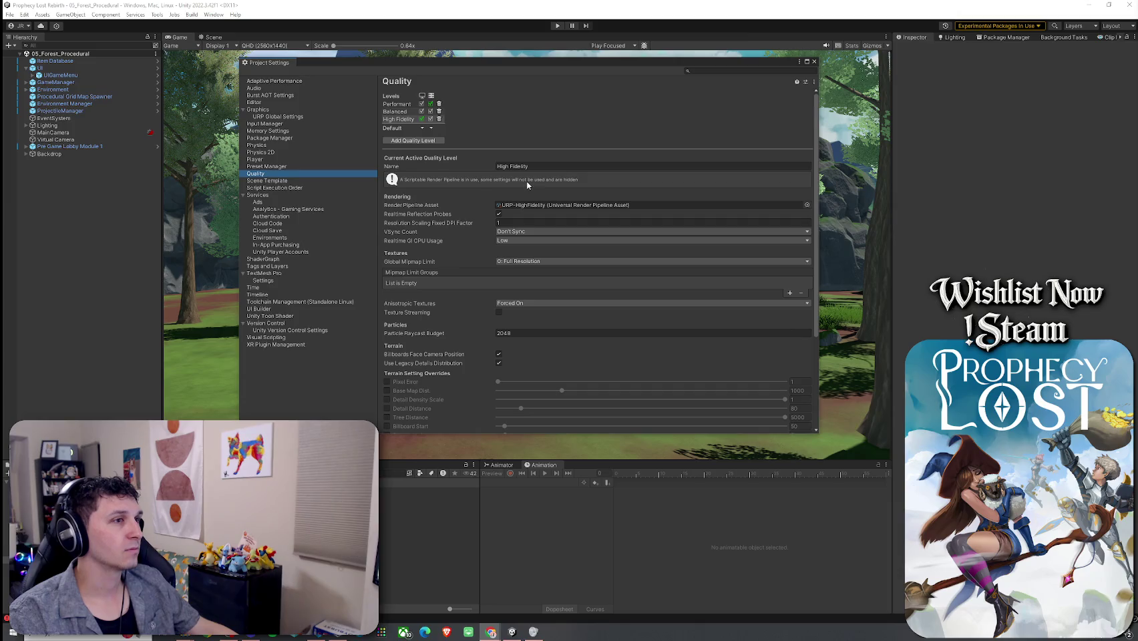
{"action": "scroll", "coordinate": [457, 276], "scroll_direction": "down", "scroll_amount": 5}
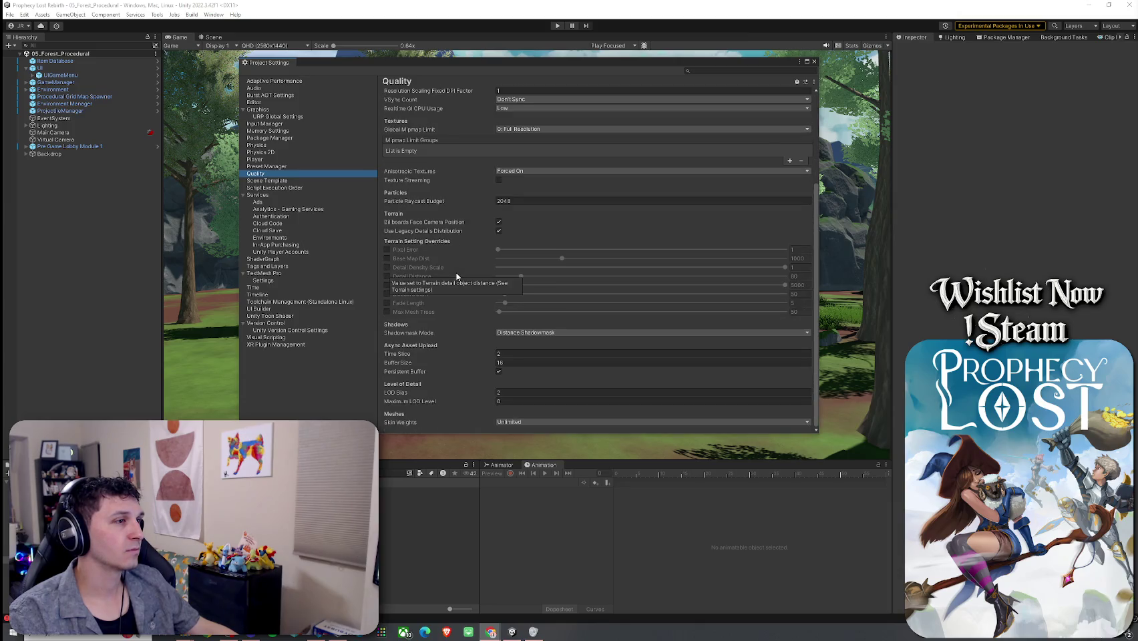
{"action": "scroll", "coordinate": [457, 275], "scroll_direction": "up", "scroll_amount": 5}
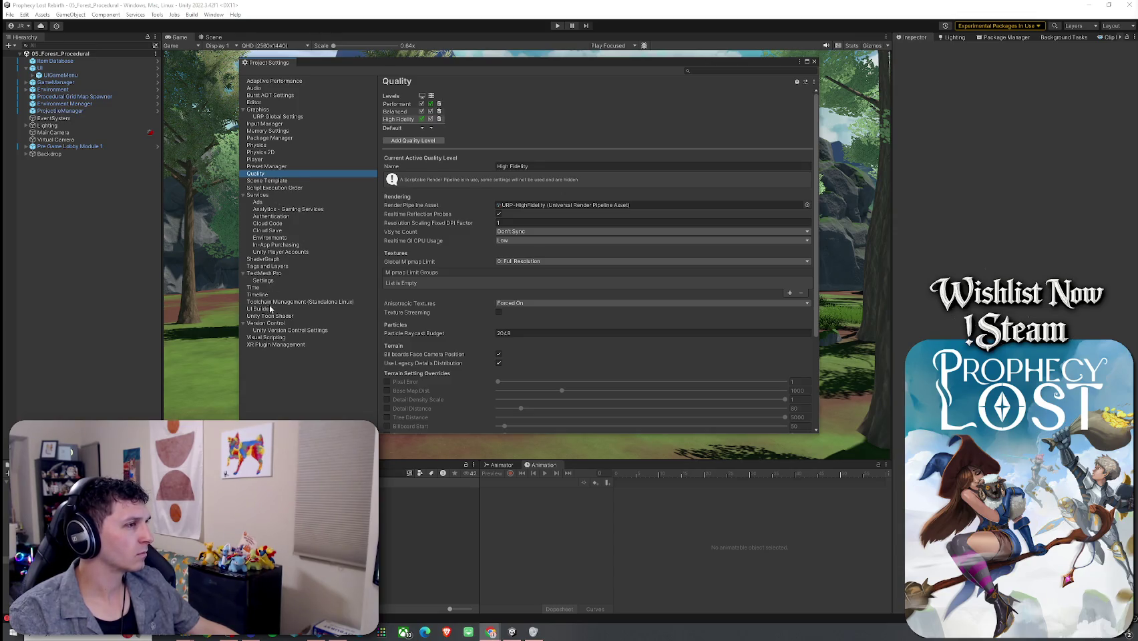
- On the Graphics page, set the Always Included Shaders count to 6
{"action": "left_click", "coordinate": [273, 111]}
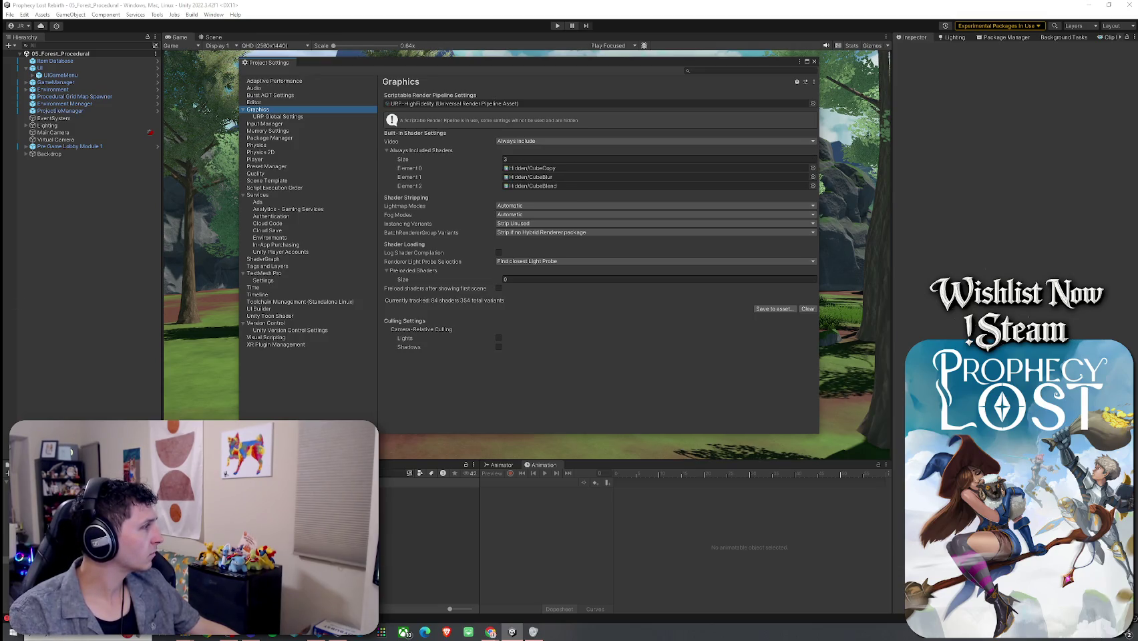
{"action": "left_click", "coordinate": [487, 162]}
{"action": "type", "text": "6"}
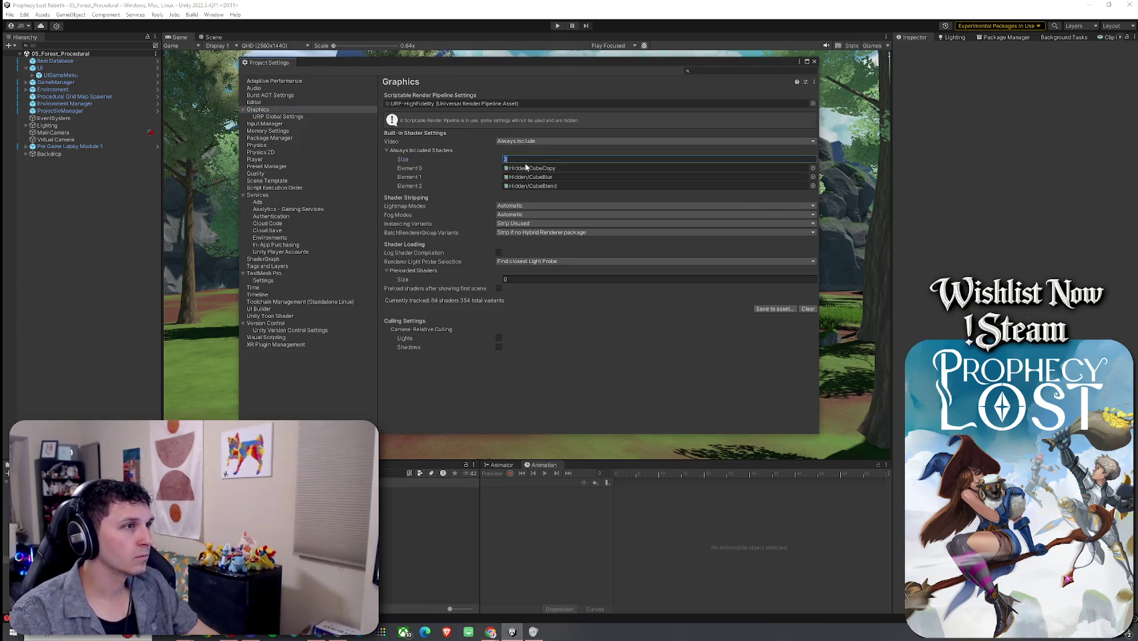
{"action": "key", "text": "Return"}
- Search the shader picker for Element 3 with 'TextMeshPr', then 'Text', and close it unchanged
{"action": "left_click", "coordinate": [534, 195]}
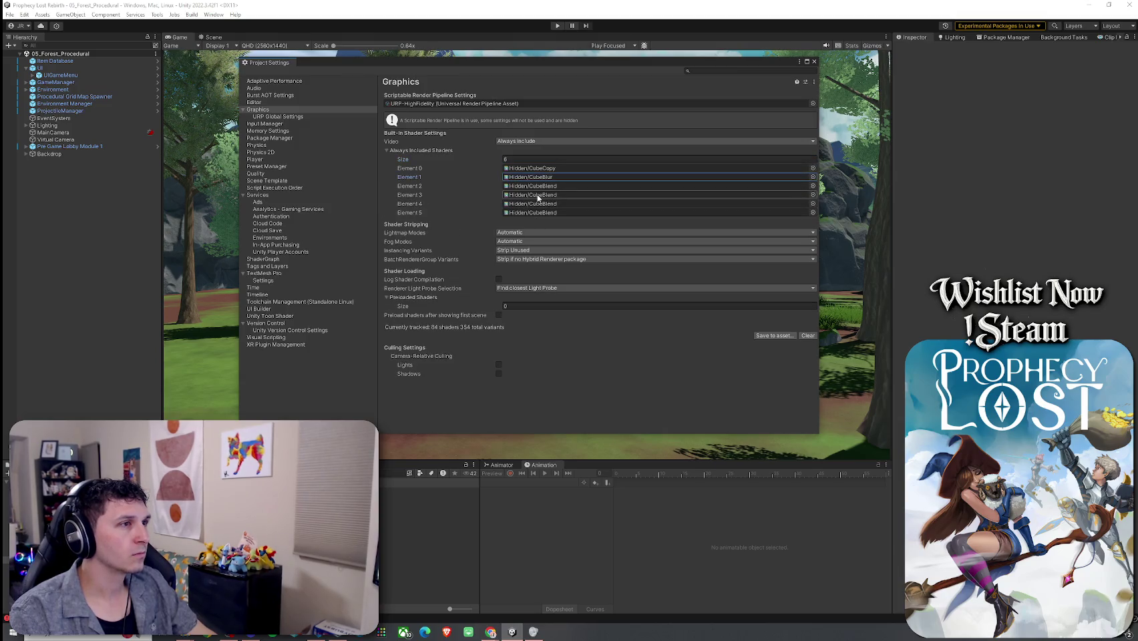
{"action": "left_click", "coordinate": [813, 204]}
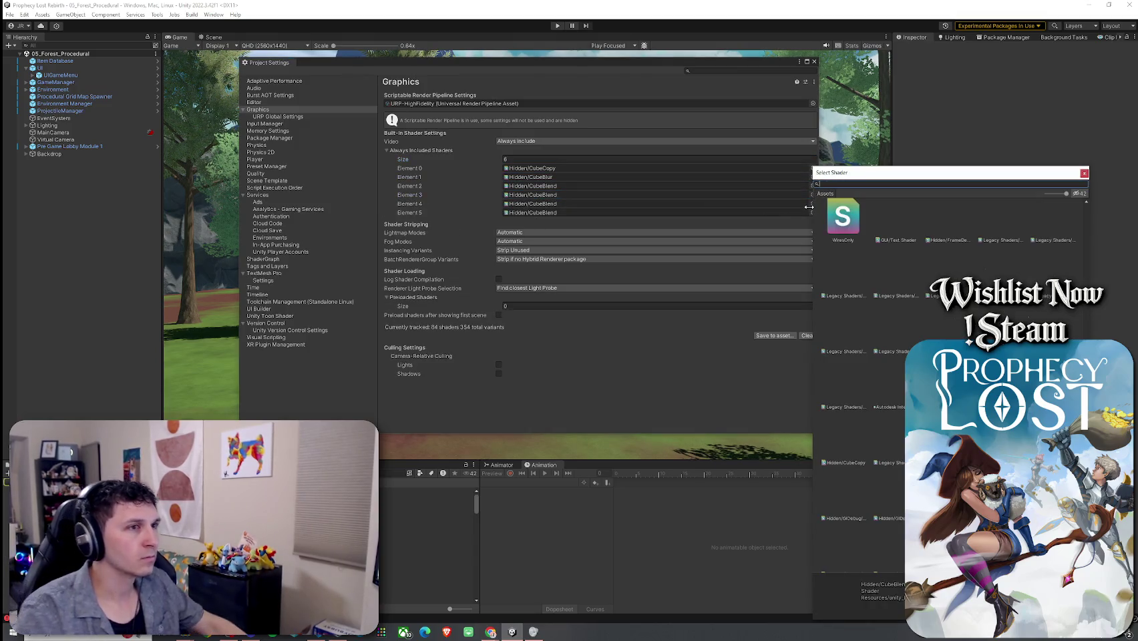
{"action": "type", "text": "TextMeshPr"}
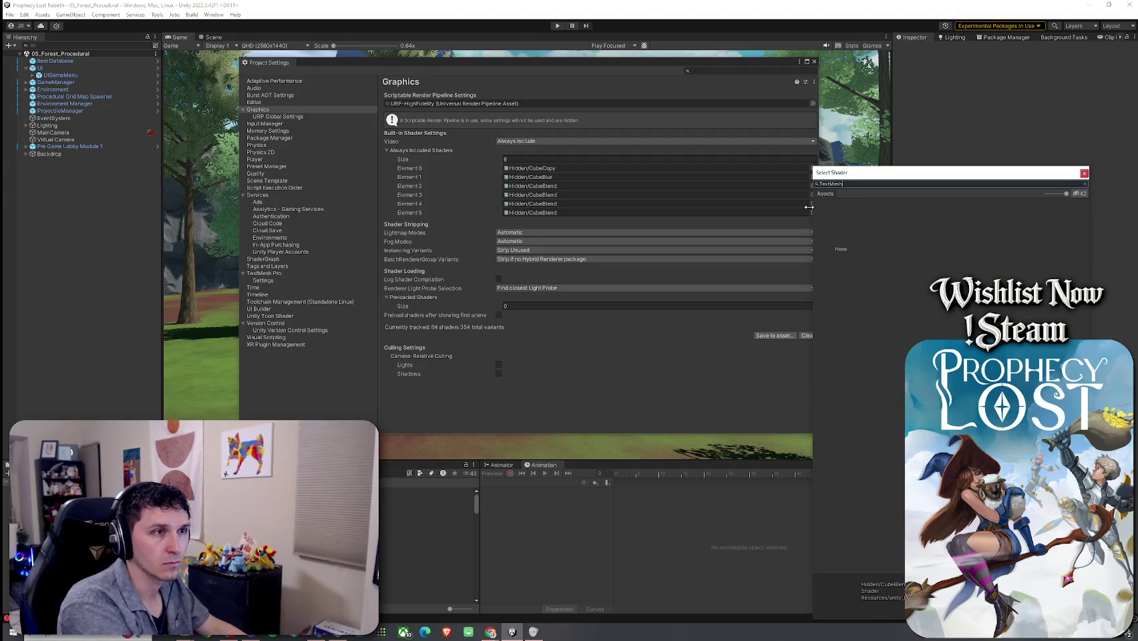
{"action": "key", "text": "BackSpace"}
{"action": "key", "text": "BackSpace"}
{"action": "key", "text": "BackSpace"}
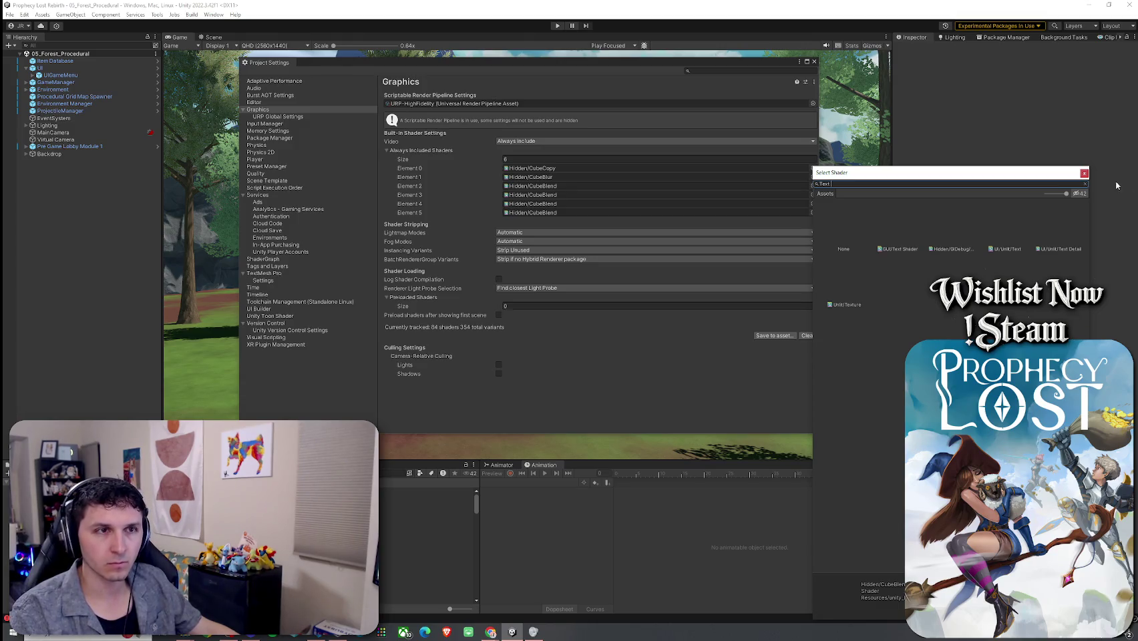
{"action": "left_click", "coordinate": [1084, 173]}
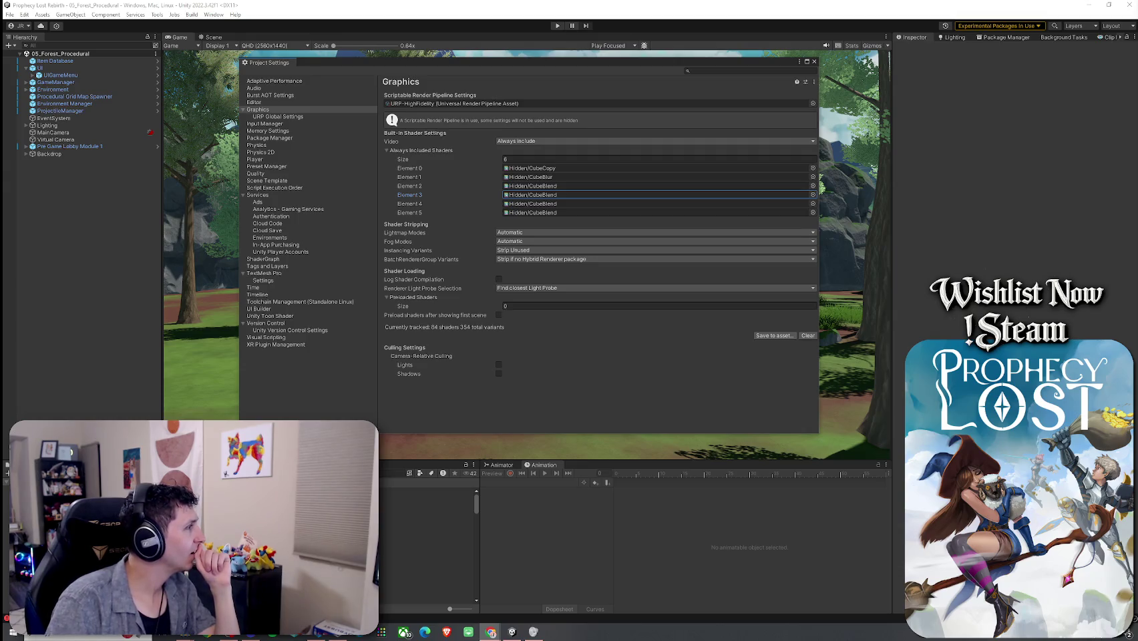
{"action": "mouse_move", "coordinate": [0, 50]}
{"action": "left_mouse_down"}
{"action": "mouse_move", "coordinate": [177, 48]}
{"action": "mouse_move", "coordinate": [604, 91]}
{"action": "left_mouse_up"}
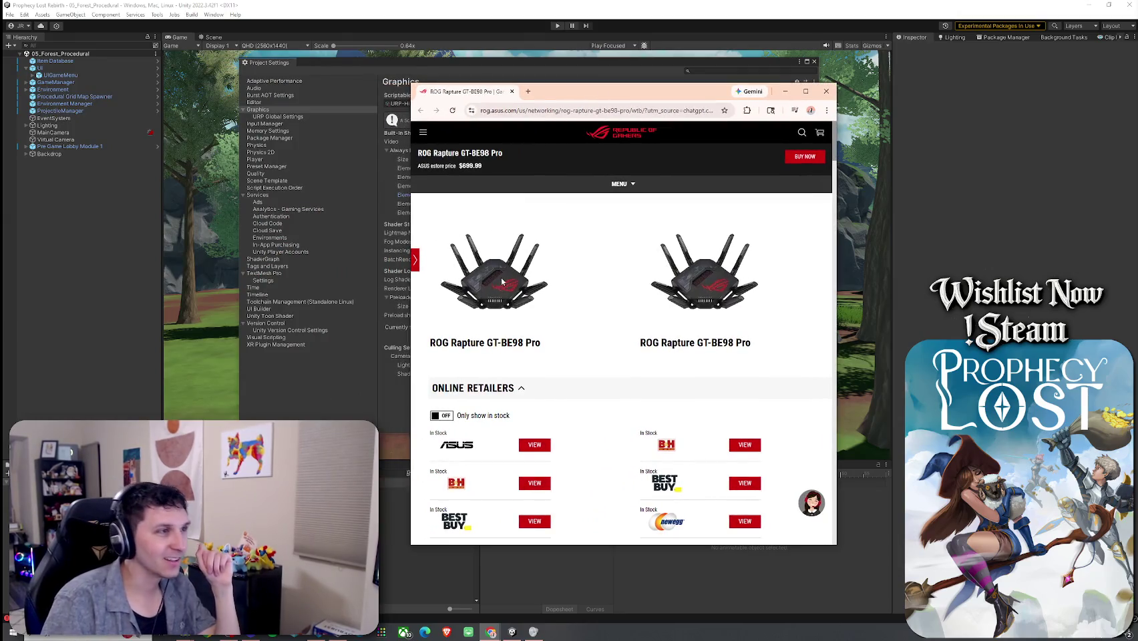
{"action": "scroll", "coordinate": [499, 284], "scroll_direction": "down", "scroll_amount": 15}
{"action": "scroll", "coordinate": [497, 286], "scroll_direction": "down", "scroll_amount": 2}
{"action": "scroll", "coordinate": [497, 286], "scroll_direction": "up", "scroll_amount": 20}
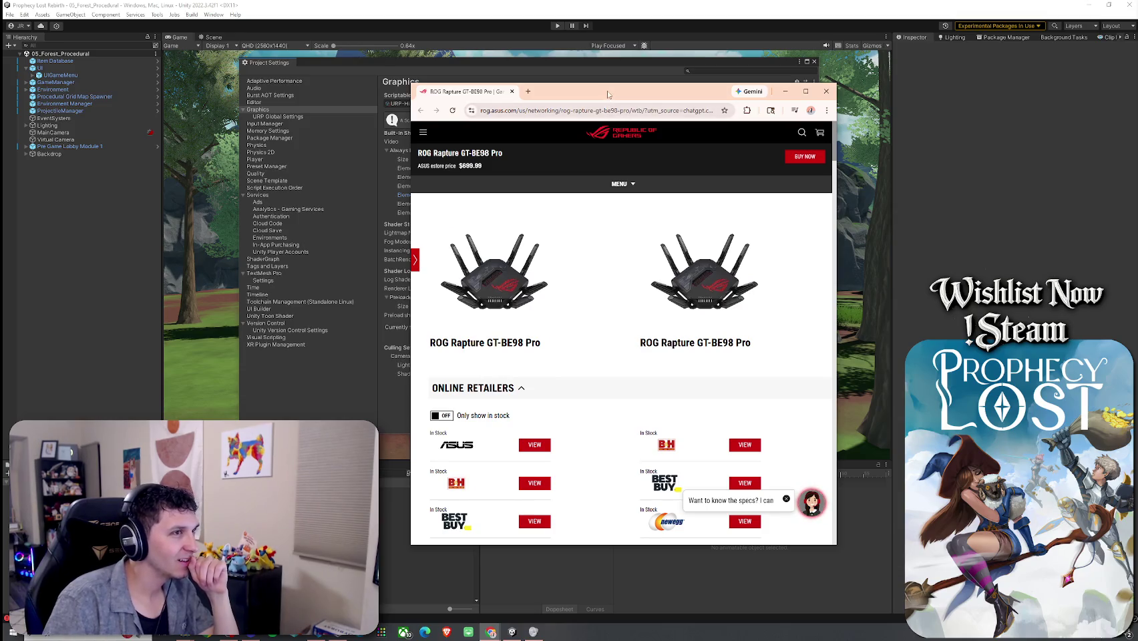
{"action": "double_click", "coordinate": [608, 95]}
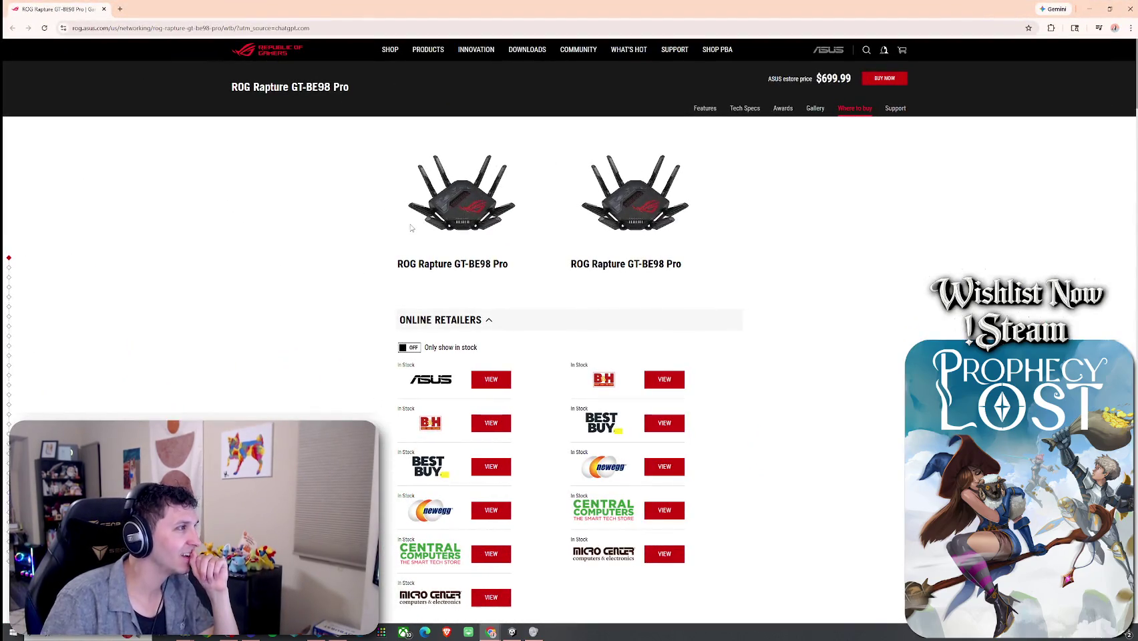
{"action": "scroll", "coordinate": [473, 229], "scroll_direction": "down", "scroll_amount": 2}
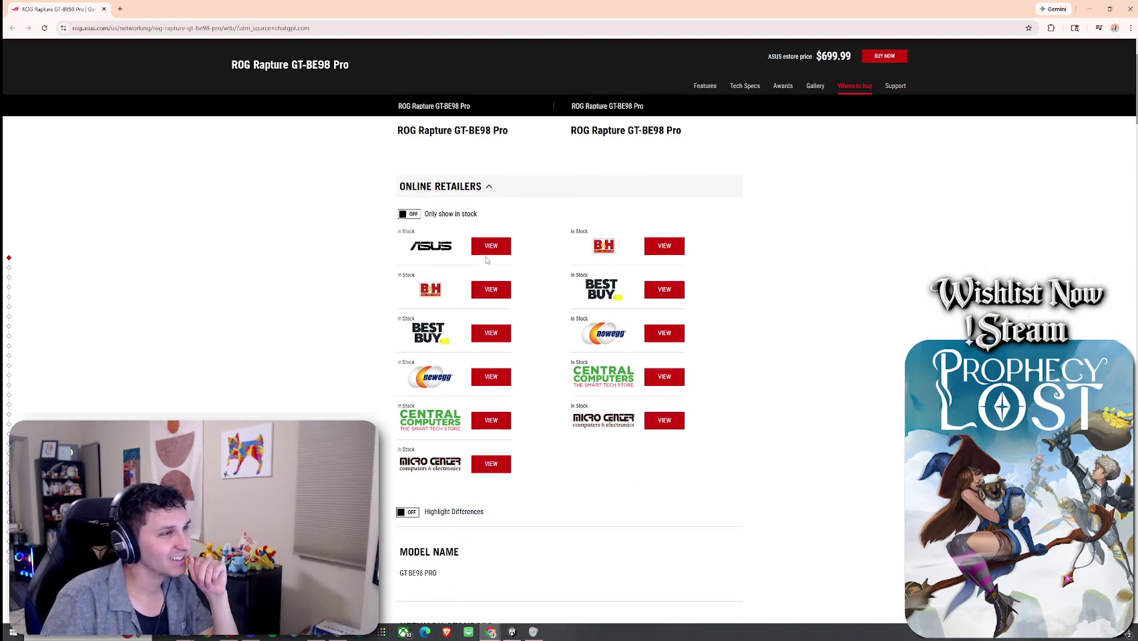
{"action": "scroll", "coordinate": [487, 254], "scroll_direction": "up", "scroll_amount": 2}
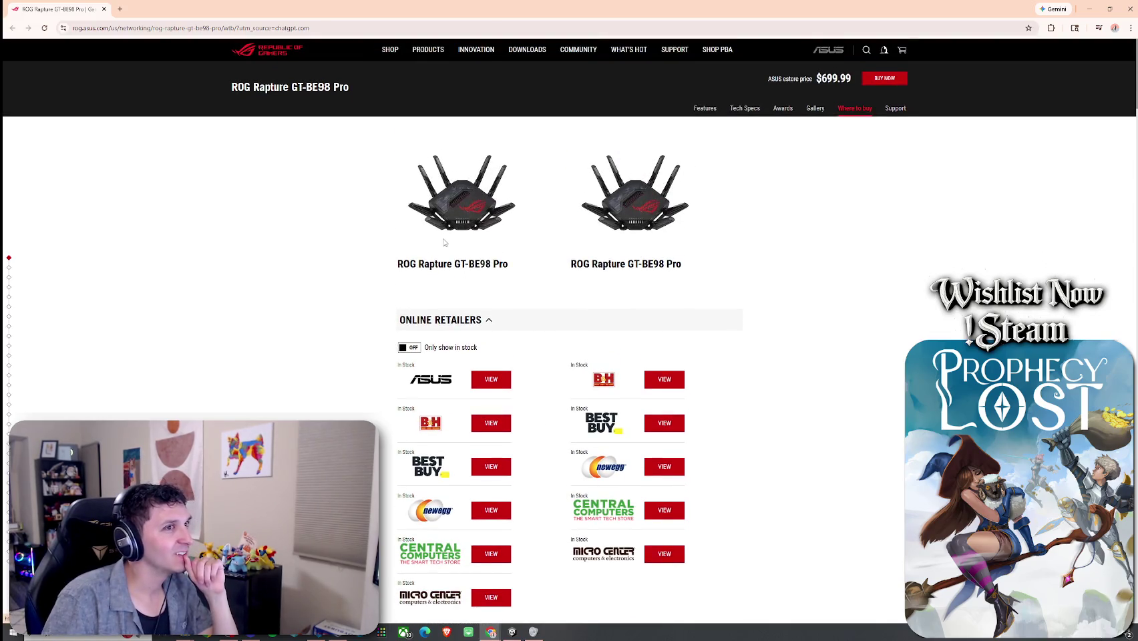
{"action": "left_click", "coordinate": [1129, 9]}
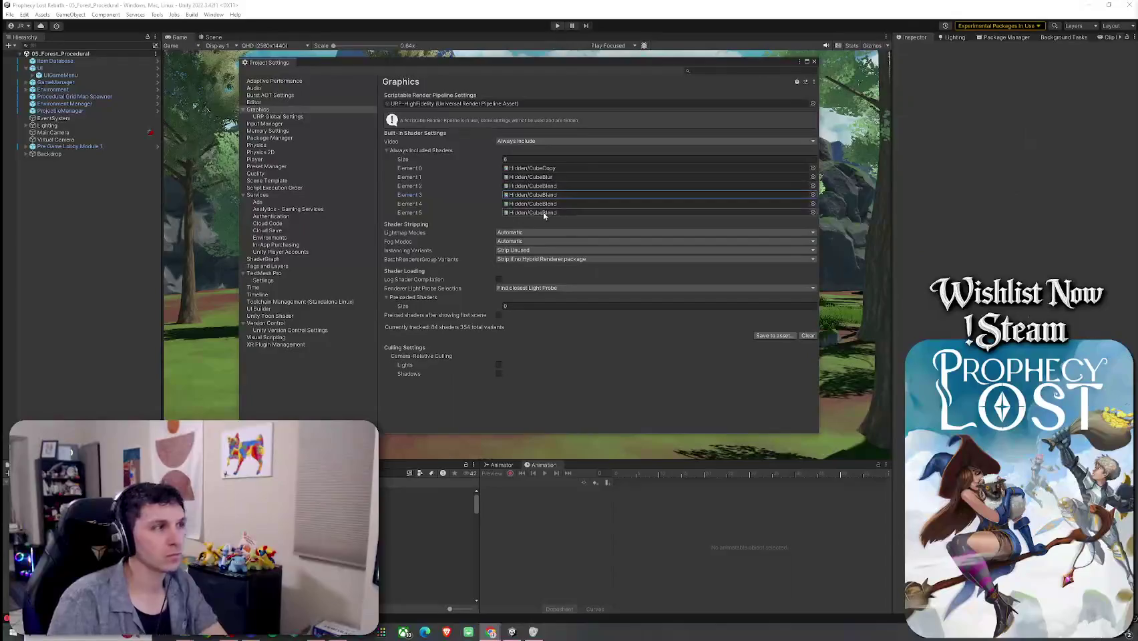
- Shrink the Always Included Shaders size to 4, then 3, keeping CubeCopy, CubeBlur and CubeBlend
{"action": "left_click", "coordinate": [521, 159]}
{"action": "type", "text": "4"}
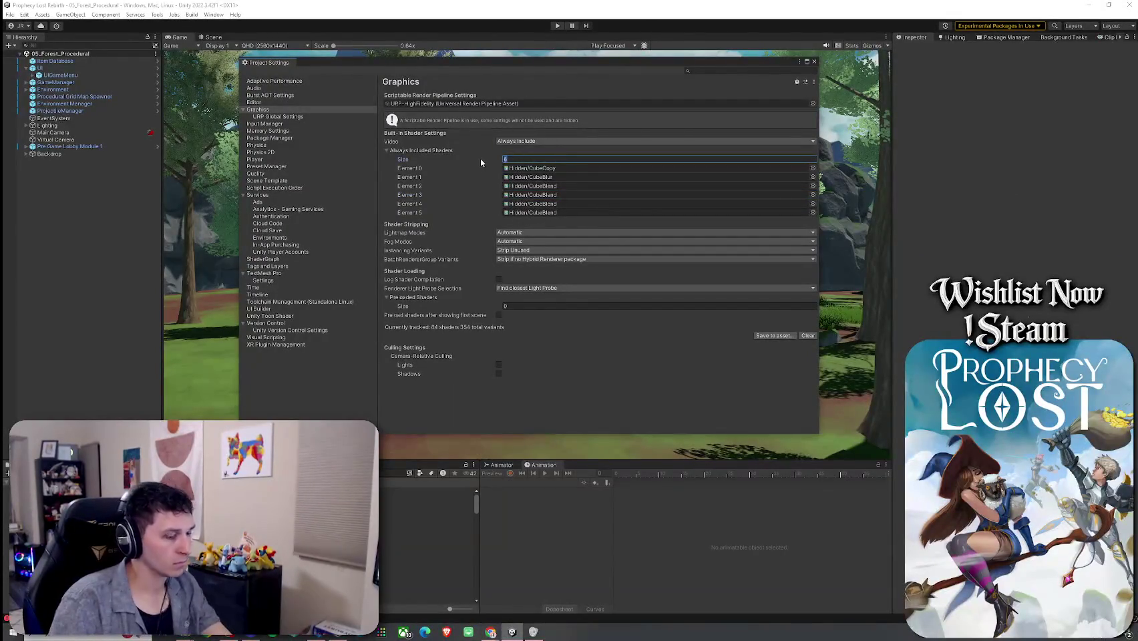
{"action": "key", "text": "Return"}
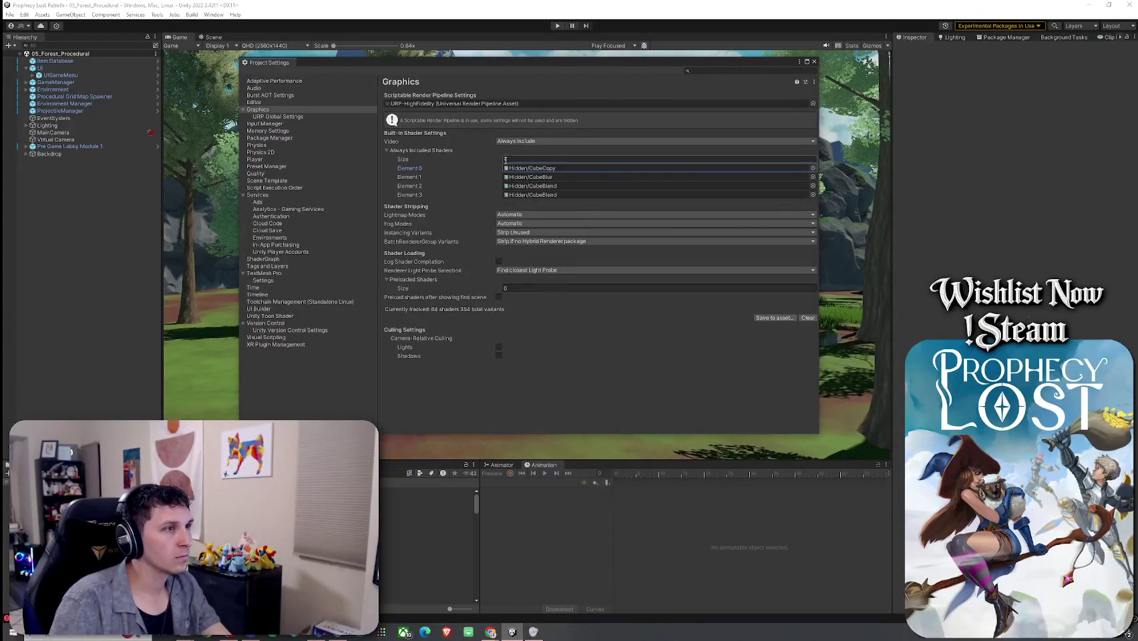
{"action": "type", "text": "3"}
{"action": "key", "text": "Return"}
{"action": "key", "text": "Tab"}
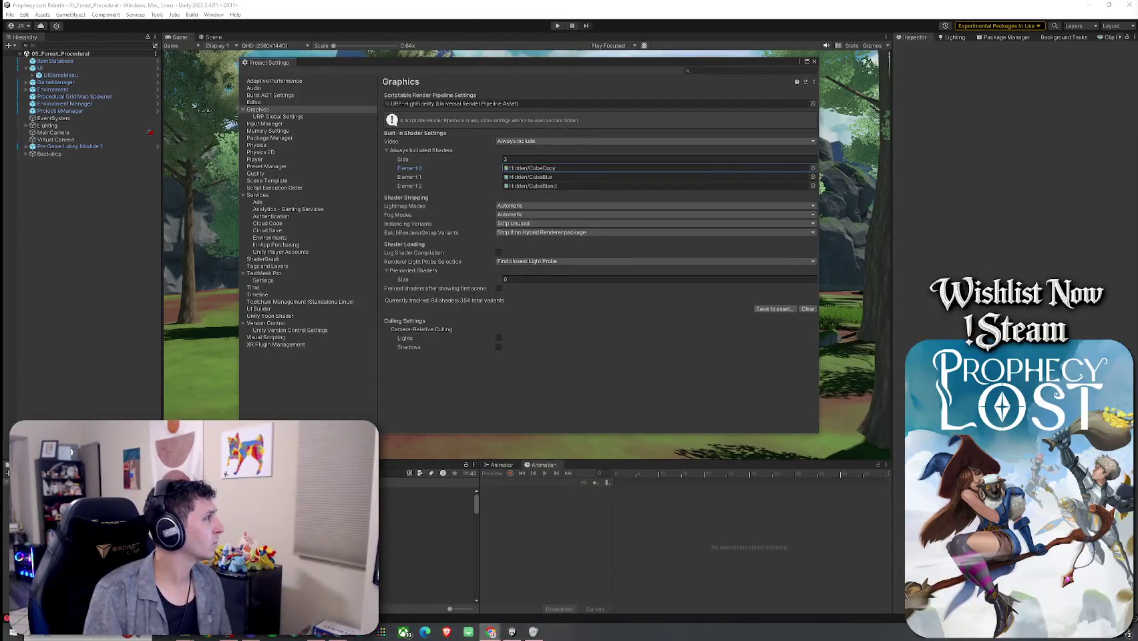
- Drag the Chrome window with Amazon's Linksys AX3200 router page over Project Settings
{"action": "mouse_move", "coordinate": [0, 137]}
{"action": "left_mouse_down"}
{"action": "mouse_move", "coordinate": [312, 125]}
{"action": "mouse_move", "coordinate": [487, 92]}
{"action": "left_mouse_up"}
{"action": "mouse_move", "coordinate": [481, 153]}
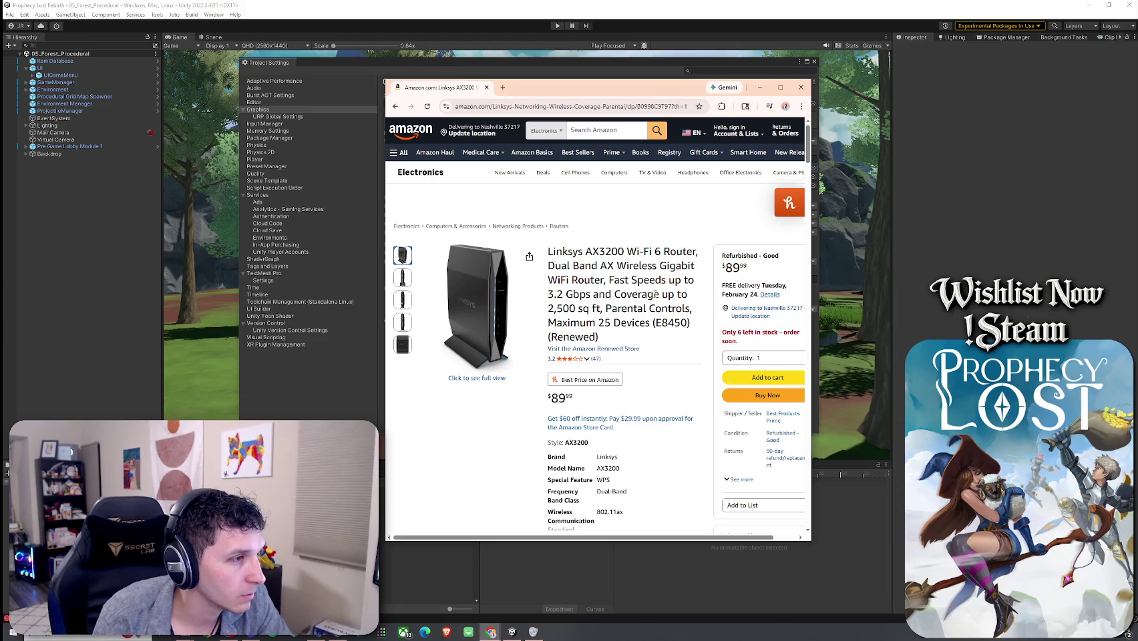
- Select and deselect the title's Parental Controls text, scroll down, then close the Amazon window
{"action": "left_click_drag", "start_coordinate": [624, 306], "coordinate": [681, 309]}
{"action": "left_click", "coordinate": [681, 309]}
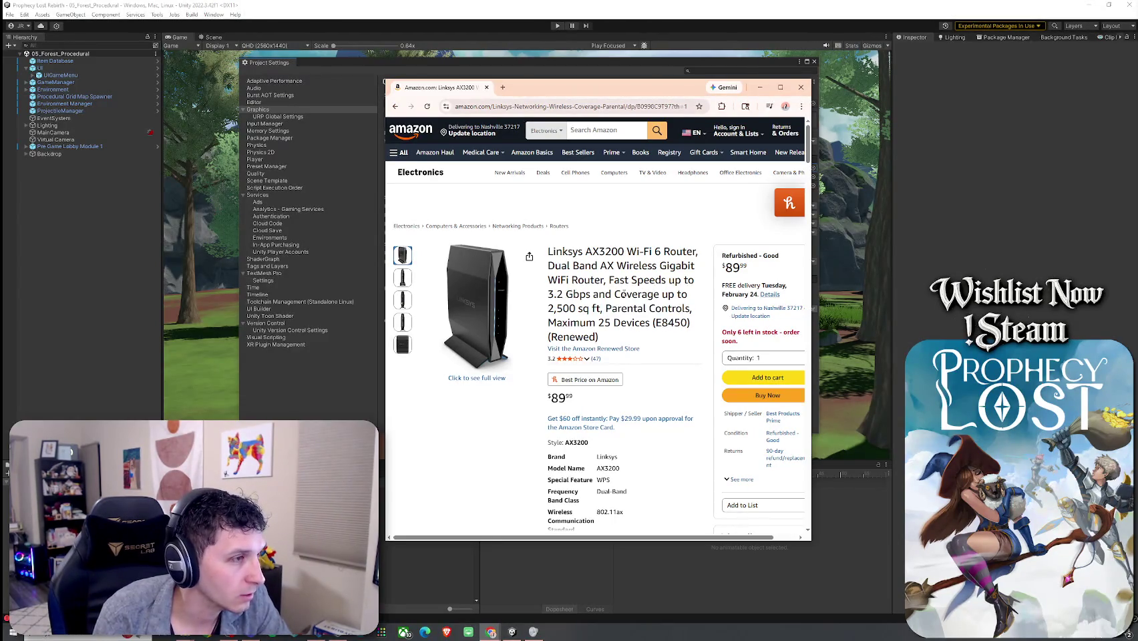
{"action": "scroll", "coordinate": [600, 292], "scroll_direction": "down", "scroll_amount": 3}
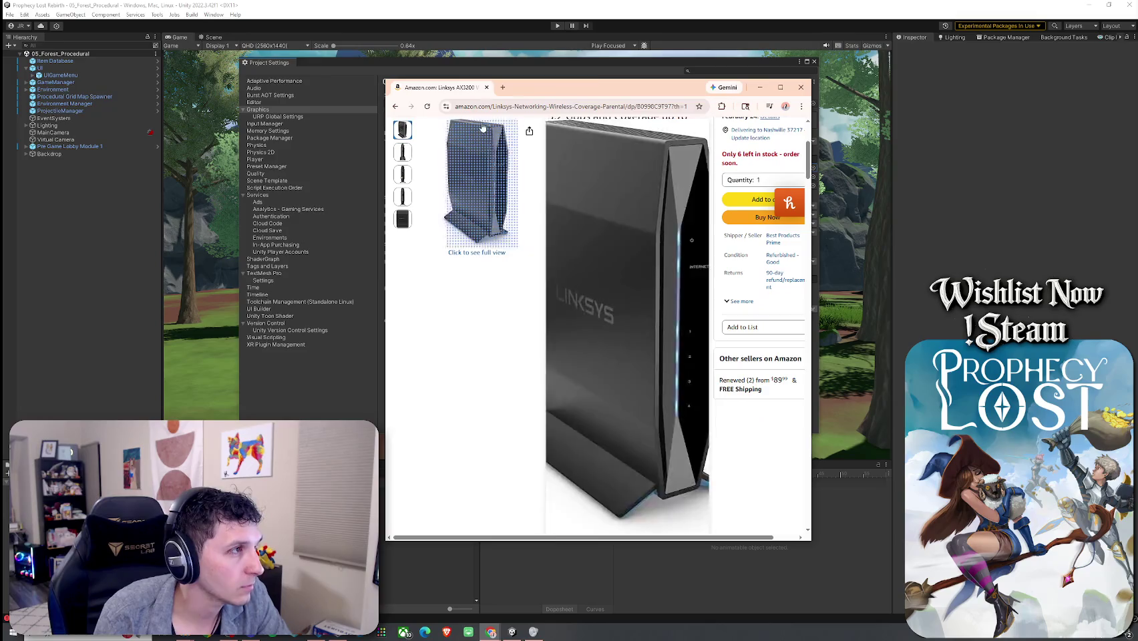
{"action": "left_click", "coordinate": [487, 87]}
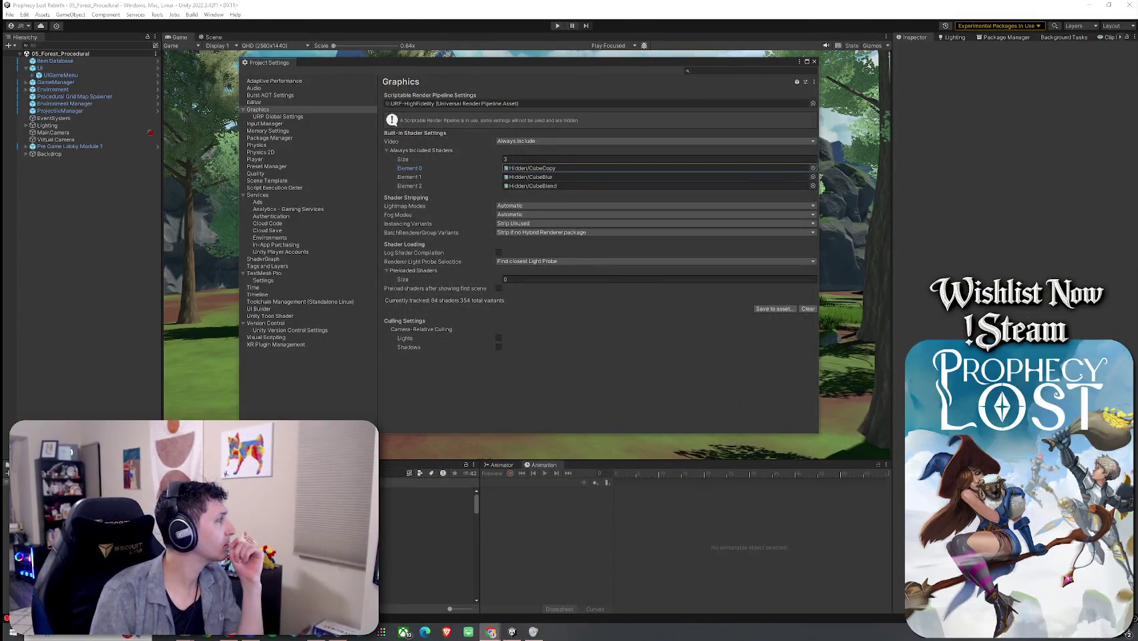